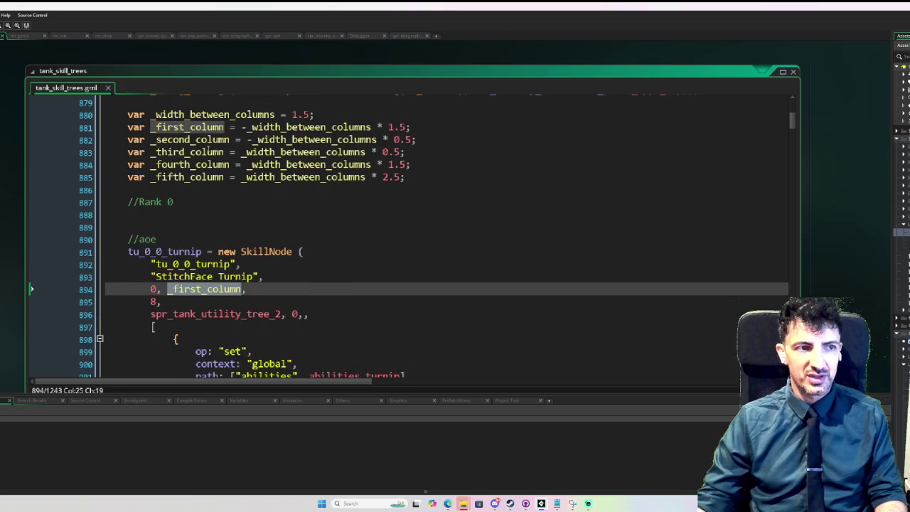
Review the turnip skill's cost value 8 and its sprite name and frame index 0
{"action": "left_click_drag", "start_coordinate": [248, 127], "coordinate": [412, 126]}
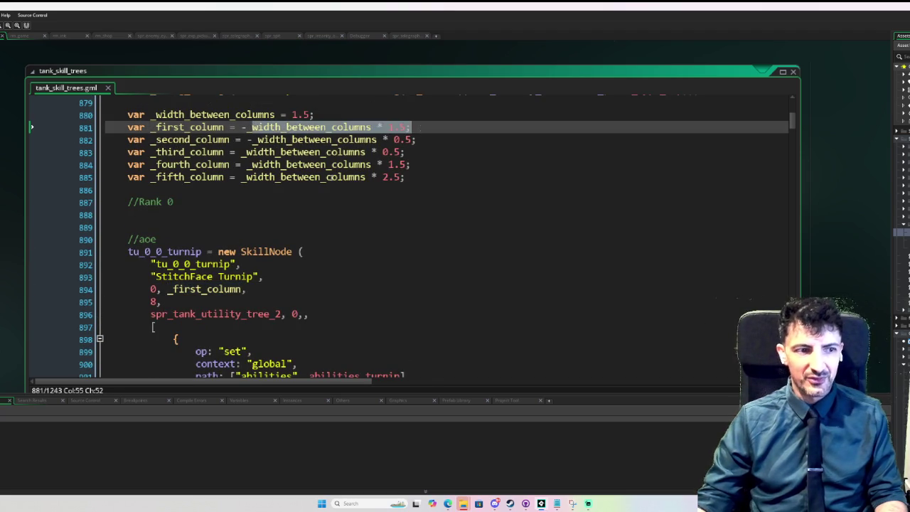
{"action": "scroll", "coordinate": [166, 175], "scroll_direction": "down", "scroll_amount": 4}
{"action": "left_click", "coordinate": [154, 166]}
{"action": "double_click", "coordinate": [154, 167]}
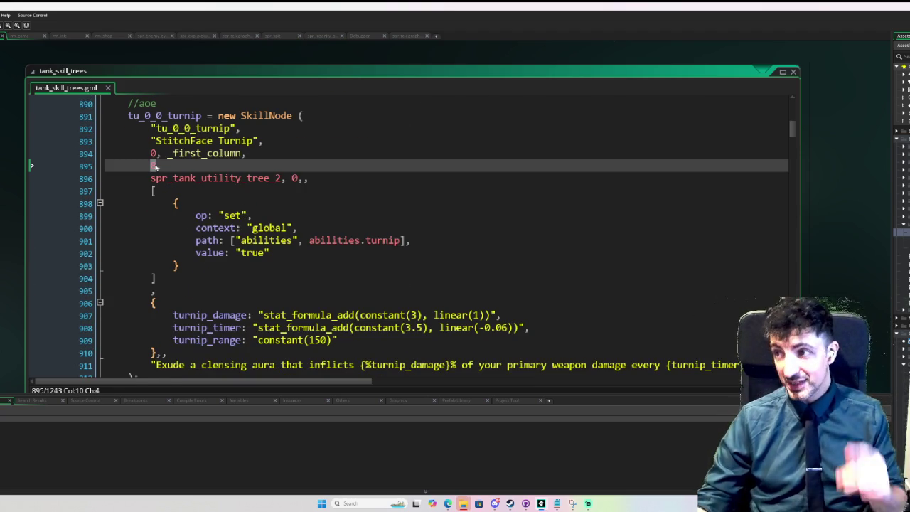
{"action": "double_click", "coordinate": [257, 178]}
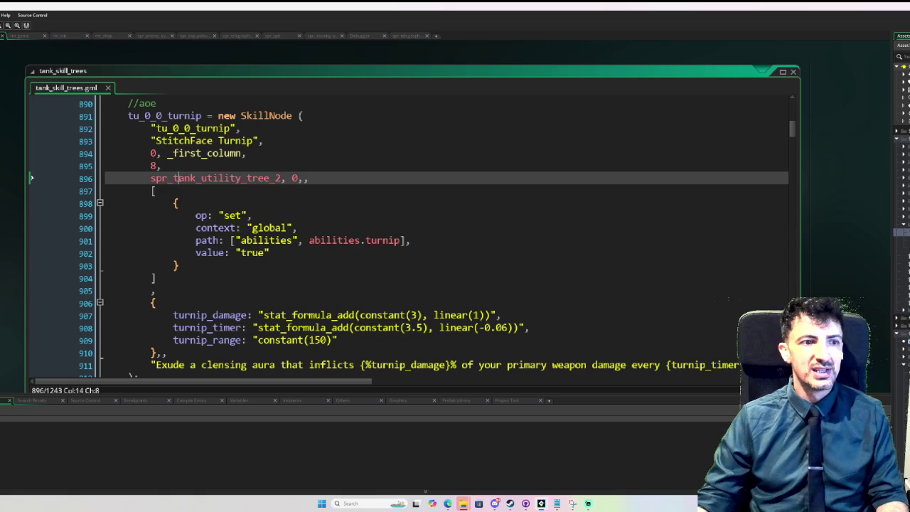
{"action": "left_click", "coordinate": [291, 178]}
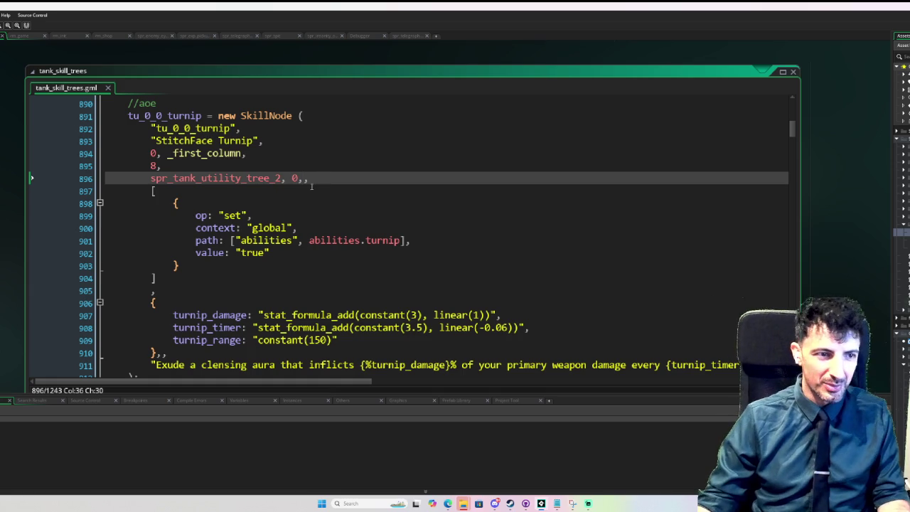
Inspect the turnip unlock action that sets global abilities.turnip to true
{"action": "mouse_move", "coordinate": [157, 193]}
{"action": "left_mouse_down"}
{"action": "mouse_move", "coordinate": [196, 262]}
{"action": "mouse_move", "coordinate": [184, 279]}
{"action": "left_mouse_up"}
{"action": "left_click", "coordinate": [241, 204]}
{"action": "mouse_move", "coordinate": [240, 204]}
{"action": "left_mouse_down"}
{"action": "mouse_move", "coordinate": [270, 252]}
{"action": "mouse_move", "coordinate": [185, 278]}
{"action": "left_mouse_up"}
{"action": "left_click", "coordinate": [241, 204]}
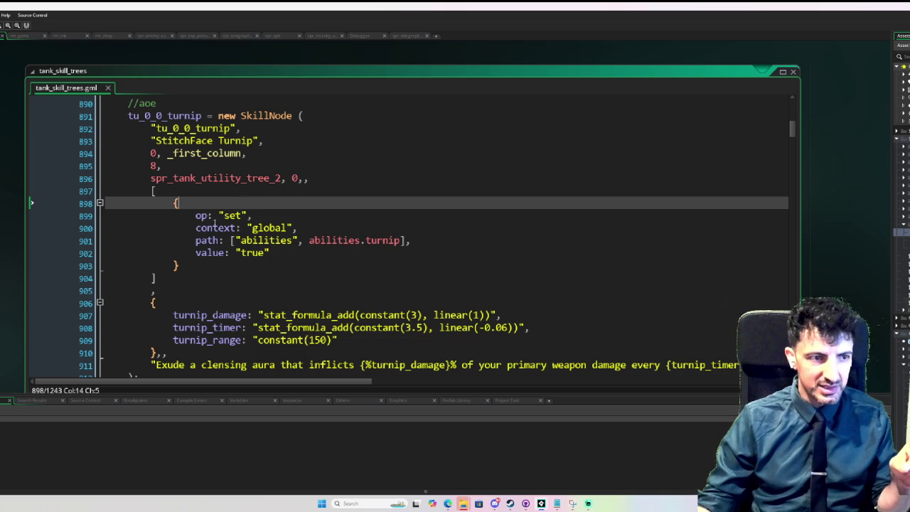
{"action": "double_click", "coordinate": [268, 228]}
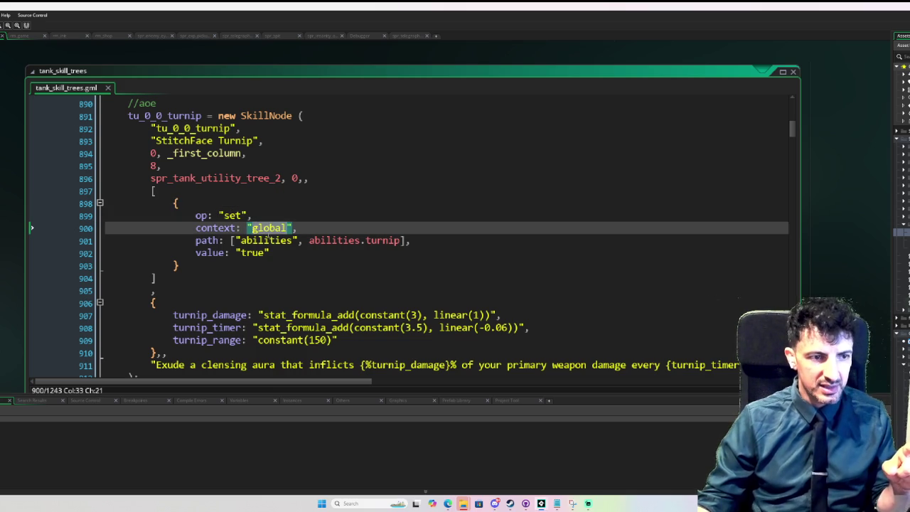
{"action": "left_click", "coordinate": [259, 240]}
{"action": "left_click", "coordinate": [319, 240]}
{"action": "double_click", "coordinate": [234, 253]}
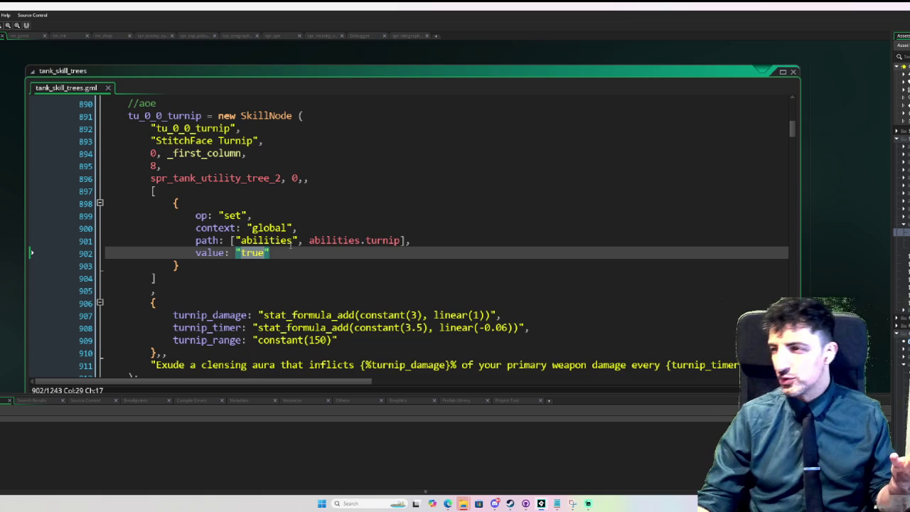
Review the turnip_damage, turnip_timer and turnip_range formulas and the 'Exude' description text
{"action": "scroll", "coordinate": [291, 243], "scroll_direction": "down", "scroll_amount": 2}
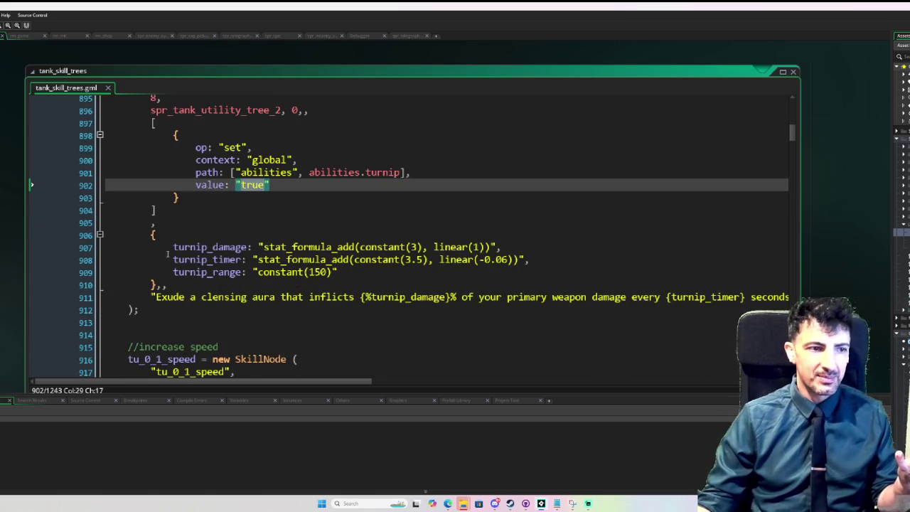
{"action": "mouse_move", "coordinate": [172, 247]}
{"action": "left_mouse_down"}
{"action": "mouse_move", "coordinate": [328, 260]}
{"action": "mouse_move", "coordinate": [339, 272]}
{"action": "left_mouse_up"}
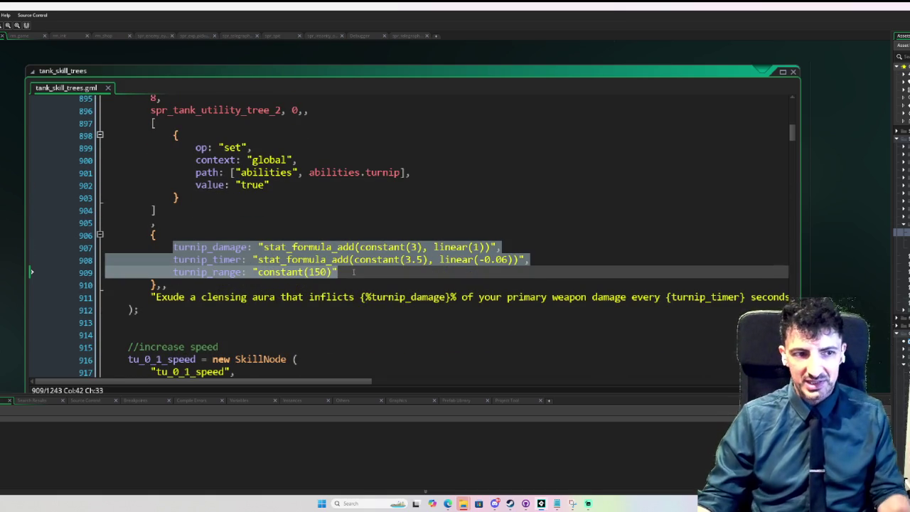
{"action": "double_click", "coordinate": [219, 246]}
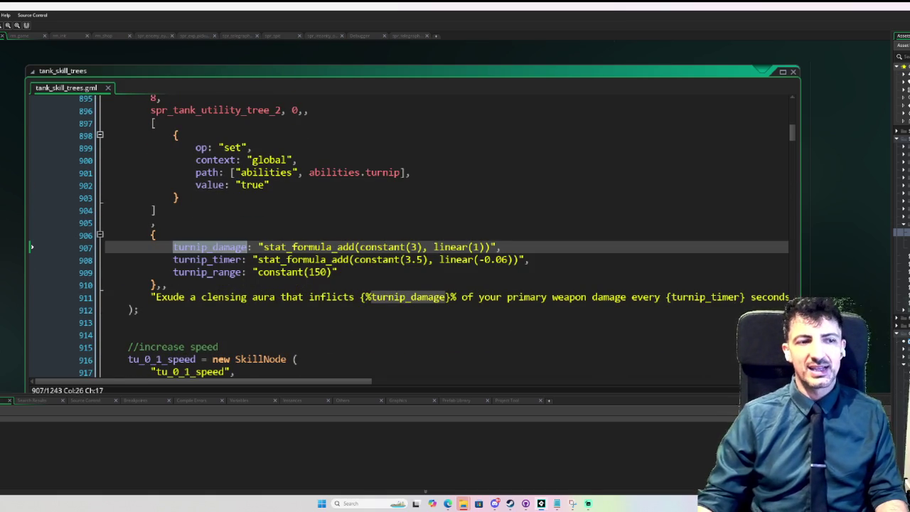
{"action": "double_click", "coordinate": [206, 260]}
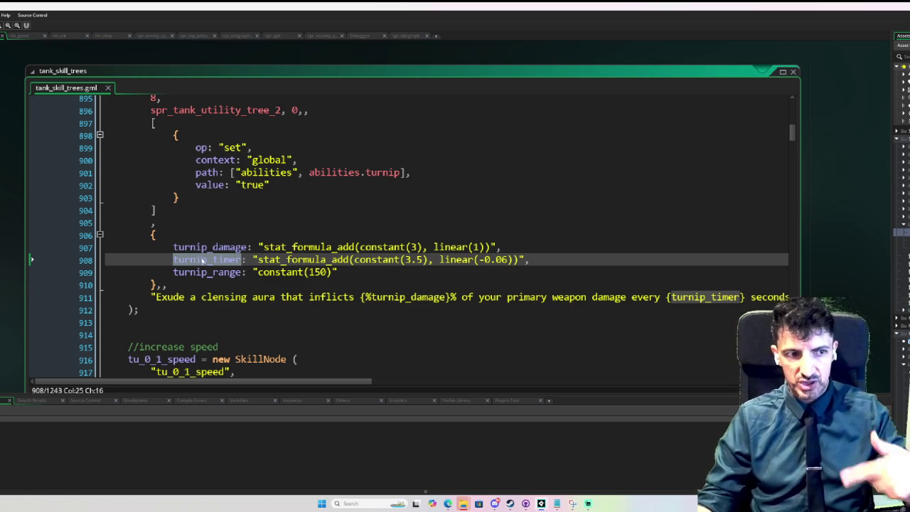
{"action": "key", "text": "Down"}
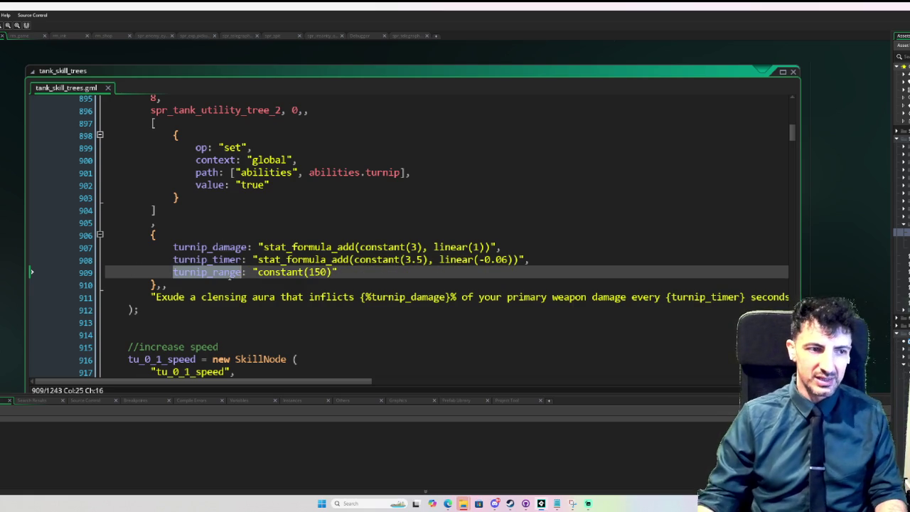
{"action": "scroll", "coordinate": [354, 265], "scroll_direction": "down", "scroll_amount": 1}
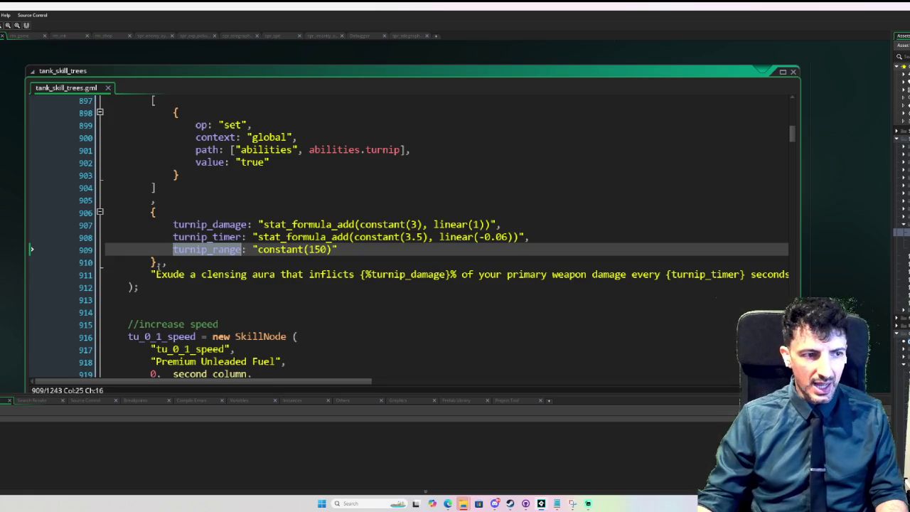
{"action": "left_click_drag", "start_coordinate": [151, 274], "coordinate": [805, 277]}
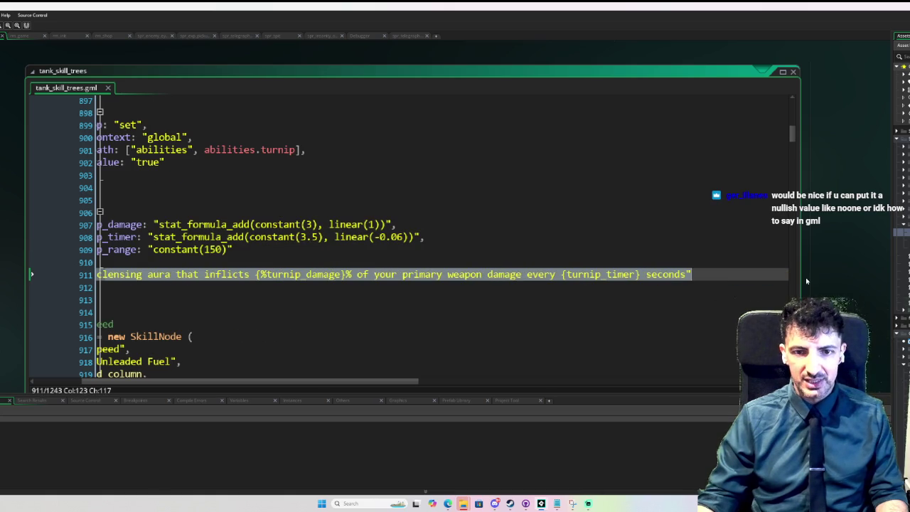
{"action": "mouse_move", "coordinate": [727, 285]}
{"action": "left_mouse_down"}
{"action": "mouse_move", "coordinate": [162, 273]}
{"action": "mouse_move", "coordinate": [184, 273]}
{"action": "left_mouse_up"}
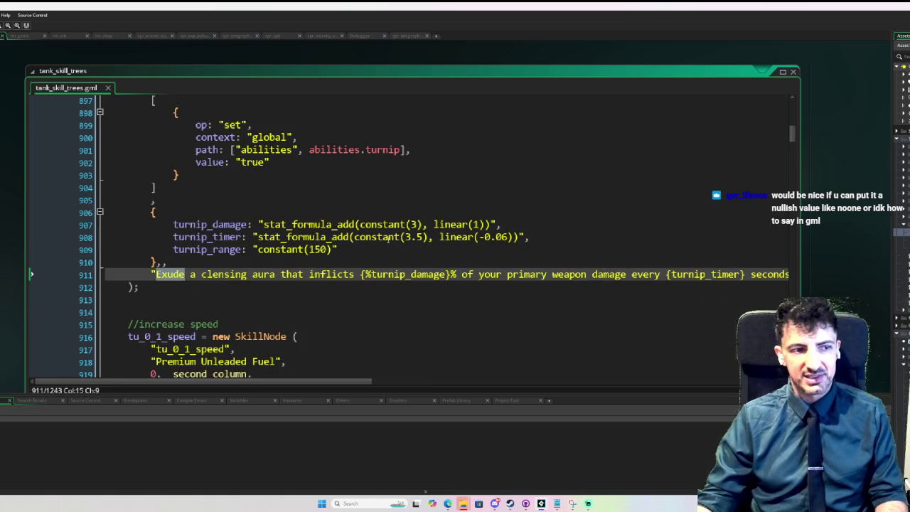
{"action": "scroll", "coordinate": [241, 229], "scroll_direction": "up", "scroll_amount": 3}
{"action": "scroll", "coordinate": [241, 228], "scroll_direction": "up", "scroll_amount": 2}
{"action": "scroll", "coordinate": [122, 176], "scroll_direction": "down", "scroll_amount": 4}
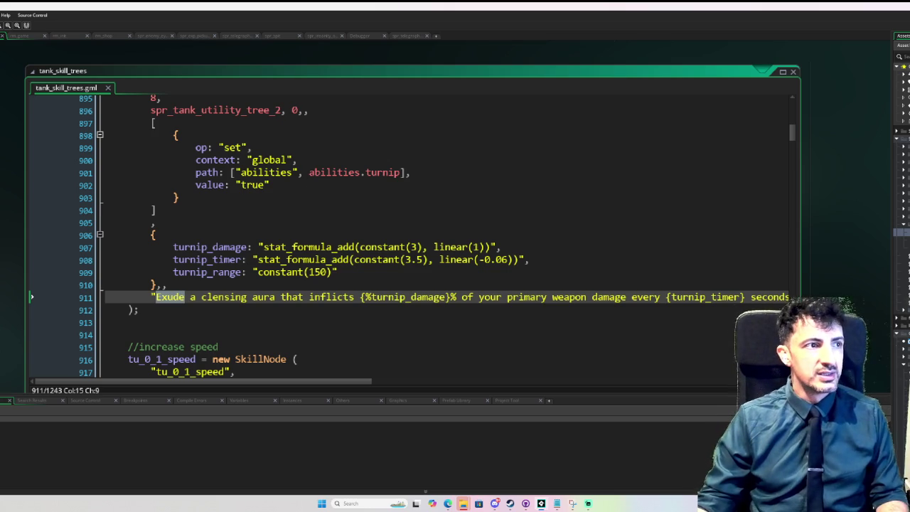
Find the drone node and select its addPrerequisite call on tu_0_0_turnip
{"action": "scroll", "coordinate": [227, 157], "scroll_direction": "down", "scroll_amount": 9}
{"action": "scroll", "coordinate": [242, 177], "scroll_direction": "up", "scroll_amount": 3}
{"action": "scroll", "coordinate": [244, 180], "scroll_direction": "down", "scroll_amount": 1}
{"action": "scroll", "coordinate": [244, 180], "scroll_direction": "down", "scroll_amount": 12}
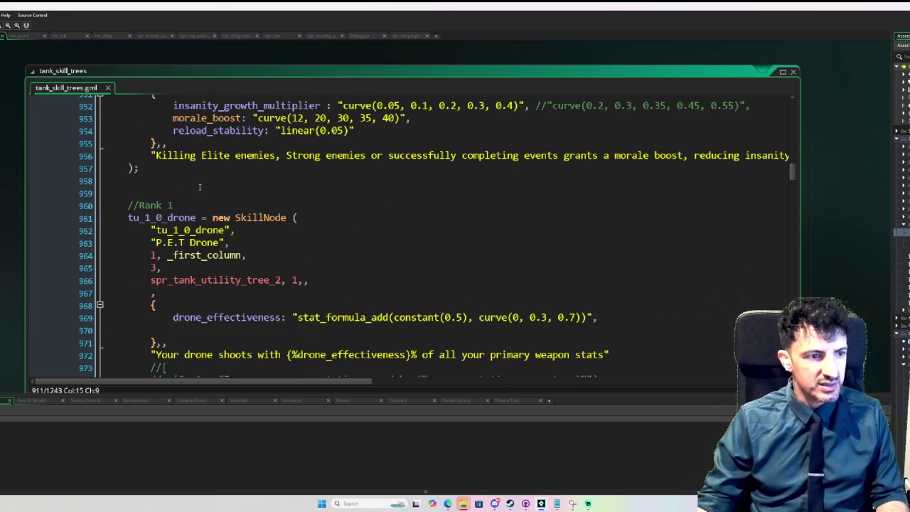
{"action": "scroll", "coordinate": [150, 205], "scroll_direction": "down", "scroll_amount": 3}
{"action": "scroll", "coordinate": [197, 203], "scroll_direction": "up", "scroll_amount": 2}
{"action": "scroll", "coordinate": [190, 197], "scroll_direction": "down", "scroll_amount": 2}
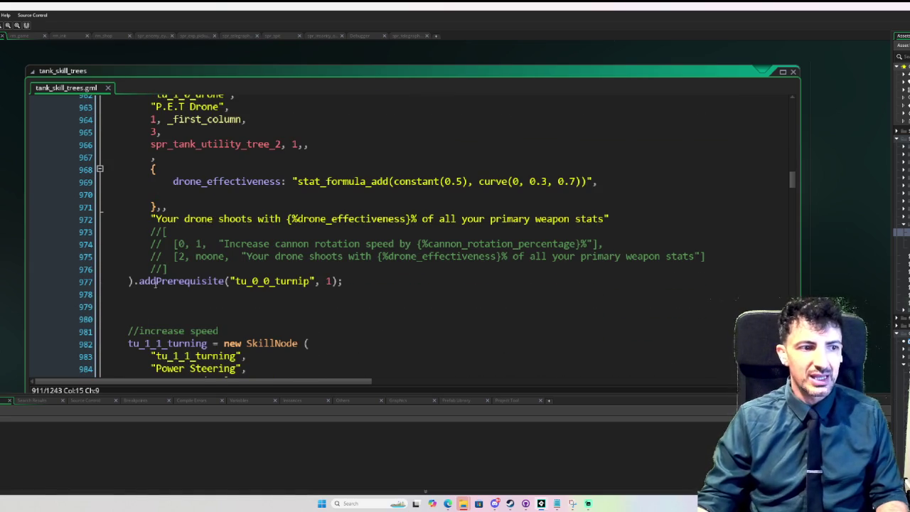
{"action": "left_click_drag", "start_coordinate": [133, 281], "coordinate": [361, 274]}
{"action": "left_click", "coordinate": [353, 284]}
{"action": "mouse_move", "coordinate": [135, 281]}
{"action": "left_mouse_down"}
{"action": "mouse_move", "coordinate": [344, 282]}
{"action": "mouse_move", "coordinate": [313, 282]}
{"action": "left_mouse_up"}
{"action": "left_click", "coordinate": [270, 281]}
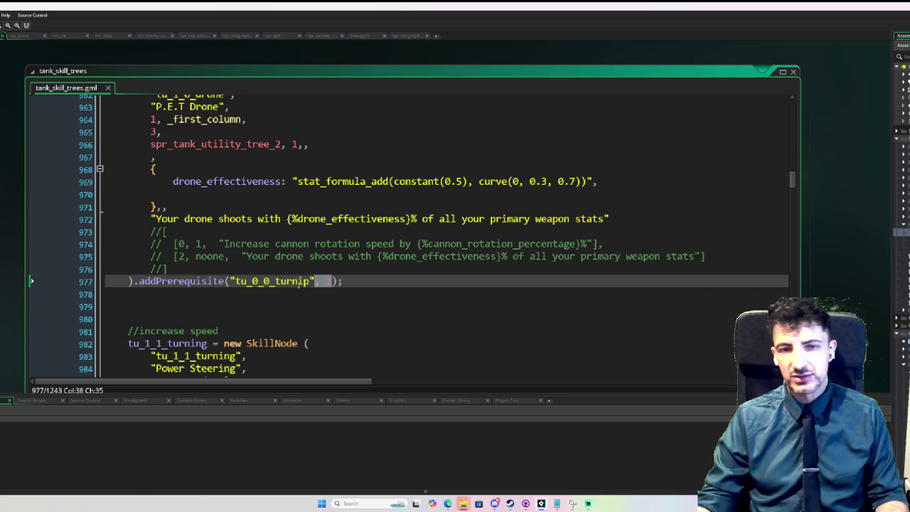
Select the Power Steering node's prerequisite call on tu_0_1_speed at level 1
{"action": "scroll", "coordinate": [295, 284], "scroll_direction": "down", "scroll_amount": 8}
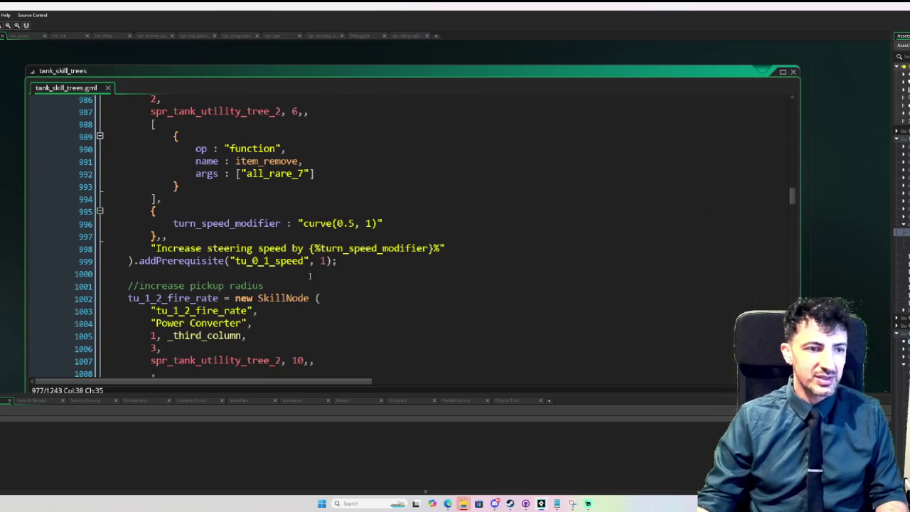
{"action": "left_click_drag", "start_coordinate": [130, 261], "coordinate": [344, 263]}
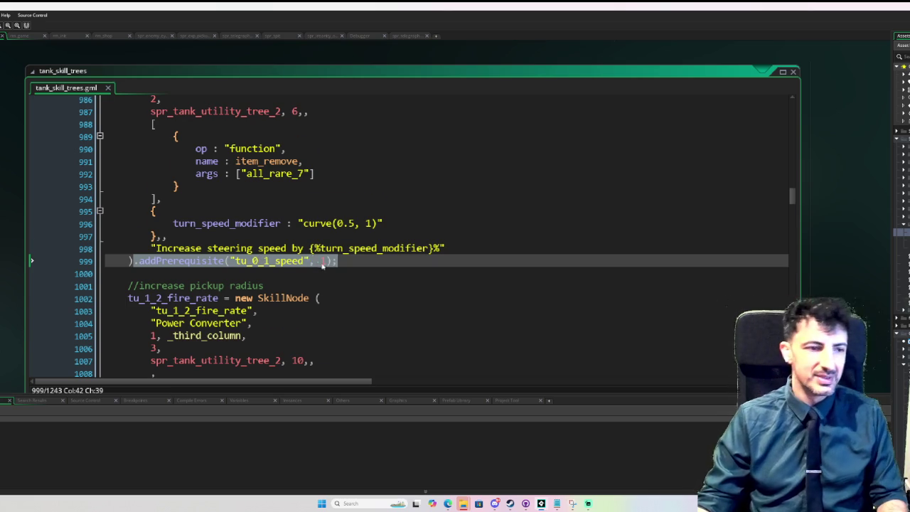
{"action": "scroll", "coordinate": [322, 264], "scroll_direction": "down", "scroll_amount": 12}
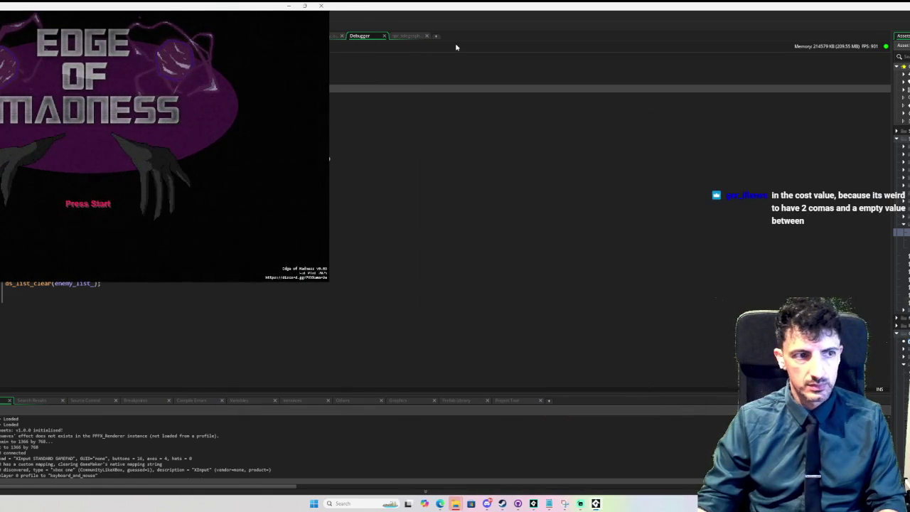
Start a new run with the tank from the title screen and bring up the skill tree
{"action": "key", "text": "Return"}
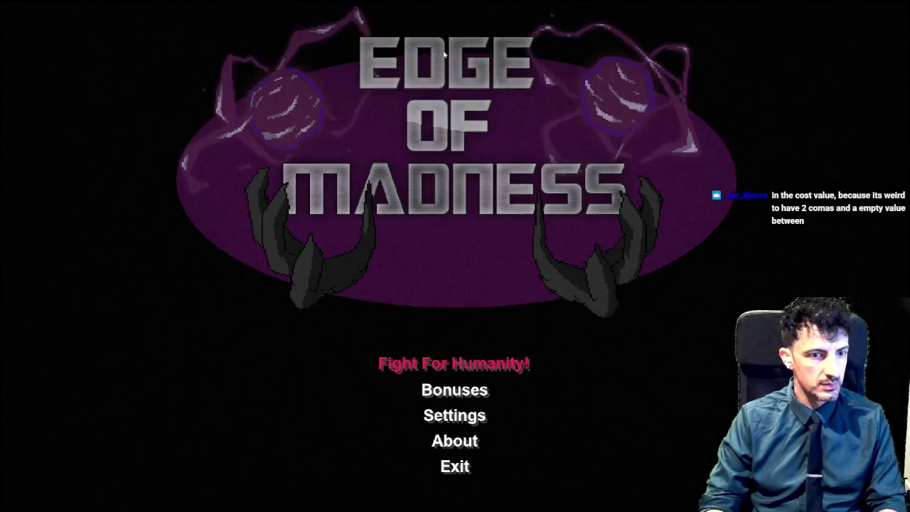
{"action": "key", "text": "Return"}
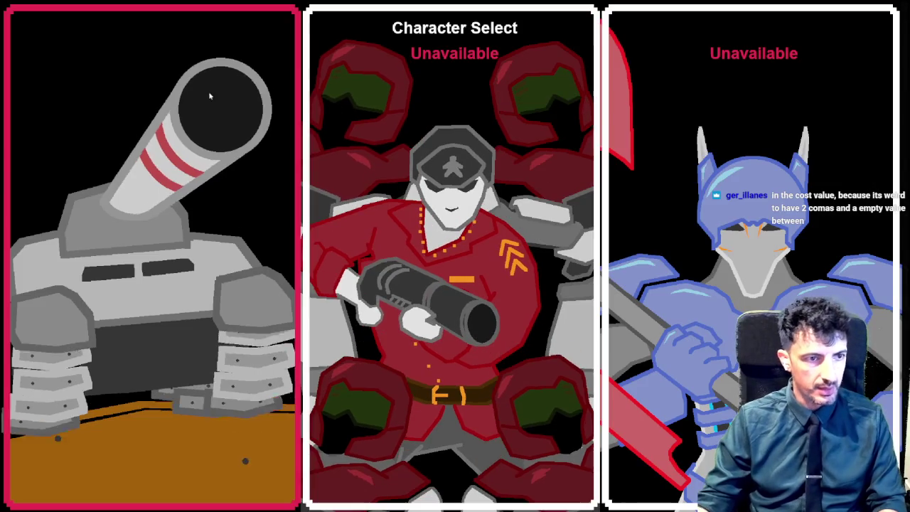
{"action": "key", "text": "Return"}
{"action": "key", "text": "Tab"}
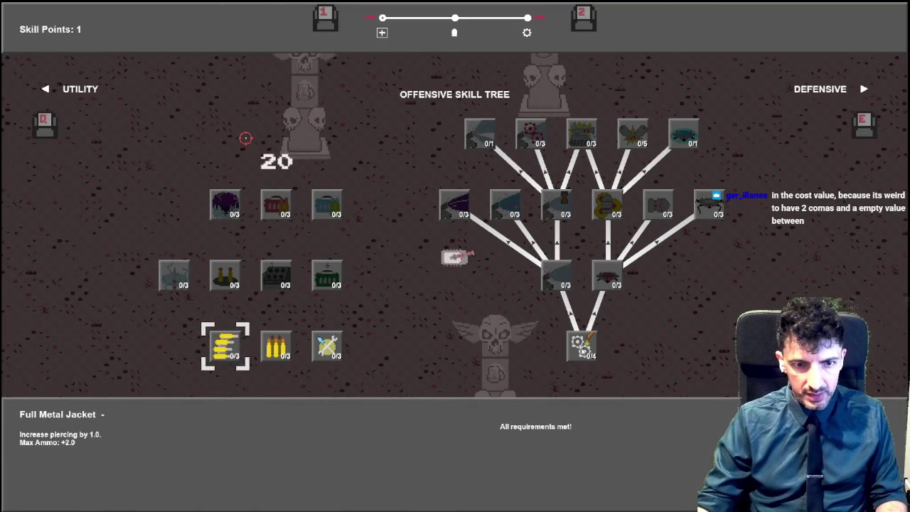
Spend points raising Titanium Rounds to 2/3 and adding one to Full Metal Jacket
{"action": "left_click", "coordinate": [323, 348]}
{"action": "key", "text": "Right"}
{"action": "key", "text": "Left"}
{"action": "key", "text": "Left"}
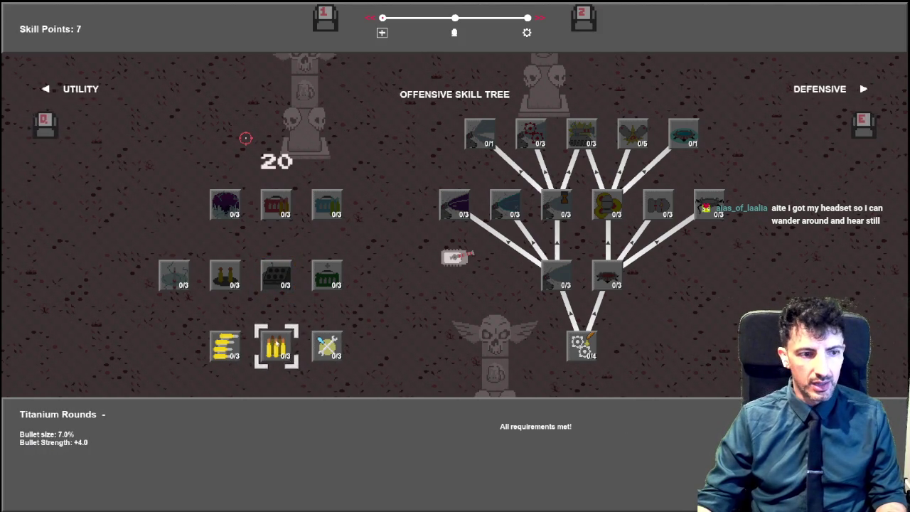
{"action": "left_click", "coordinate": [280, 344]}
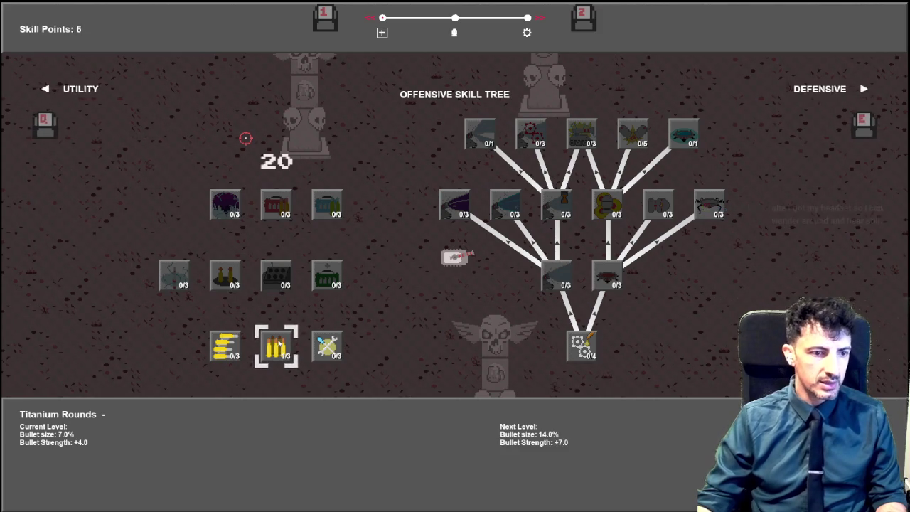
{"action": "left_click", "coordinate": [240, 345]}
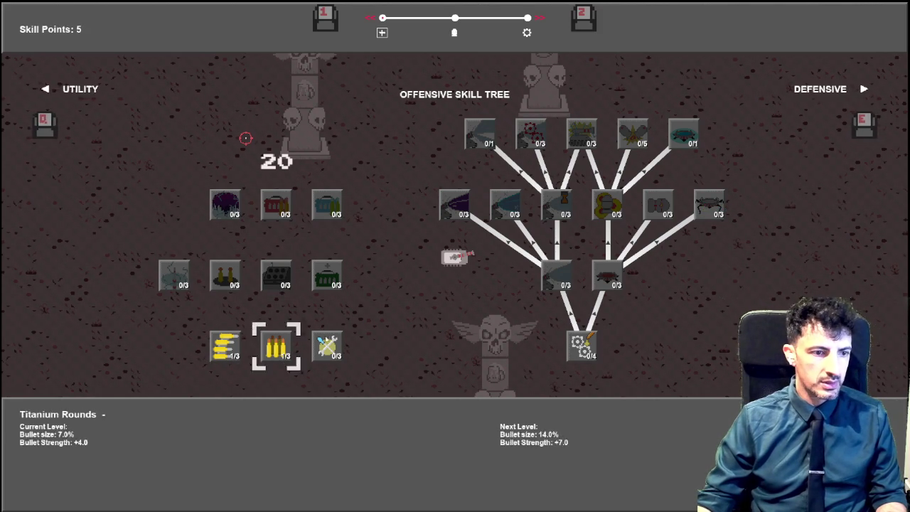
{"action": "left_click", "coordinate": [270, 344]}
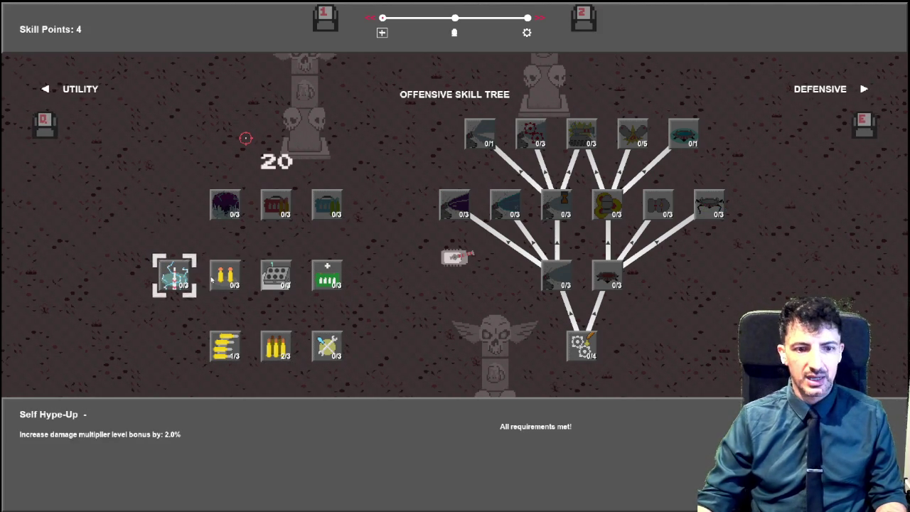
{"action": "key", "text": "Left"}
{"action": "key", "text": "Right"}
{"action": "key", "text": "Right"}
{"action": "key", "text": "Right"}
{"action": "key", "text": "Left"}
{"action": "key", "text": "Left"}
{"action": "key", "text": "Right"}
{"action": "key", "text": "Right"}
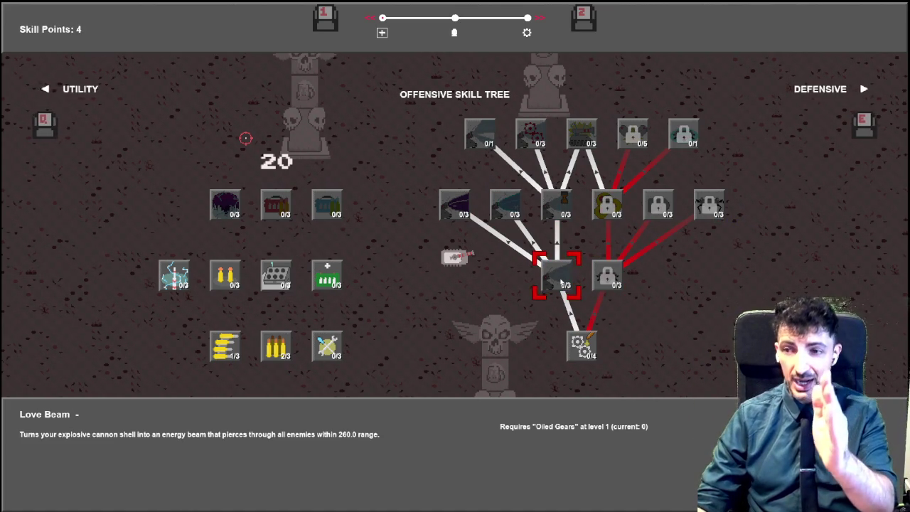
Check Explosive Mines and Love Beam requirements, then buy Oiled Gears and Explosive Mines levels
{"action": "left_click", "coordinate": [599, 282]}
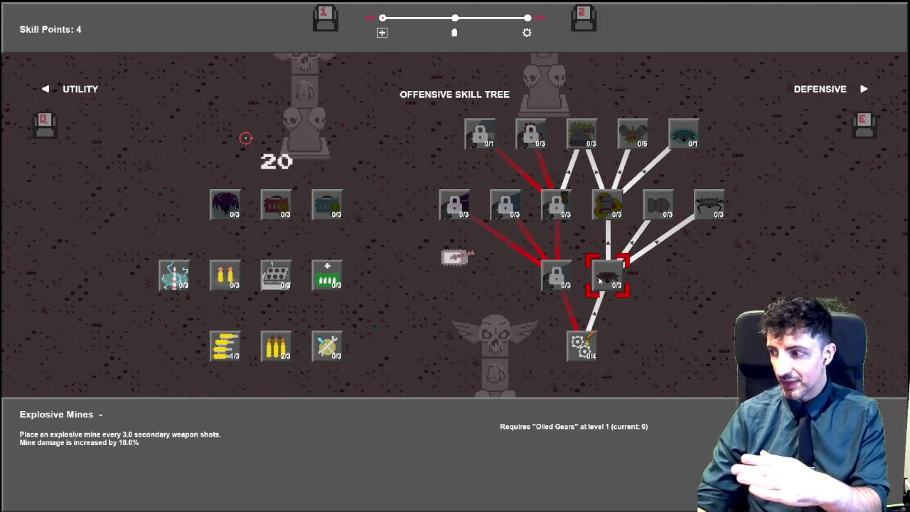
{"action": "left_click", "coordinate": [559, 283]}
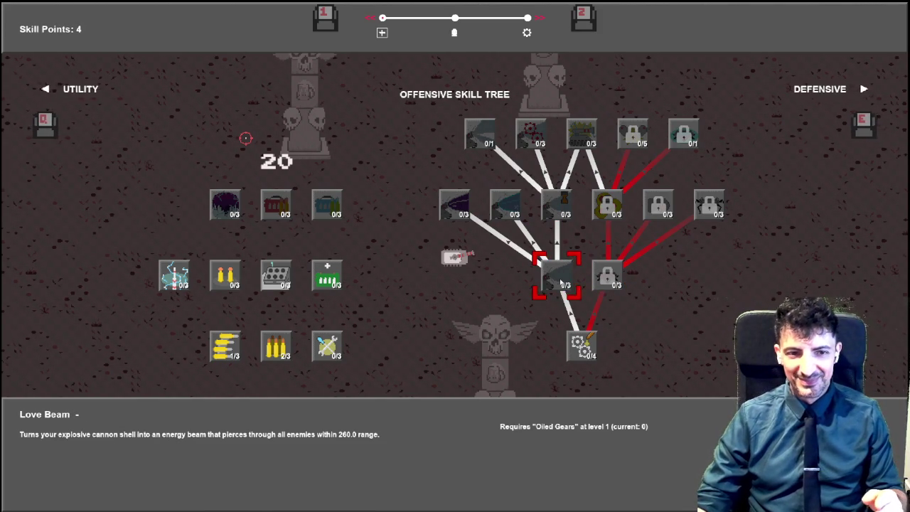
{"action": "left_click", "coordinate": [579, 343]}
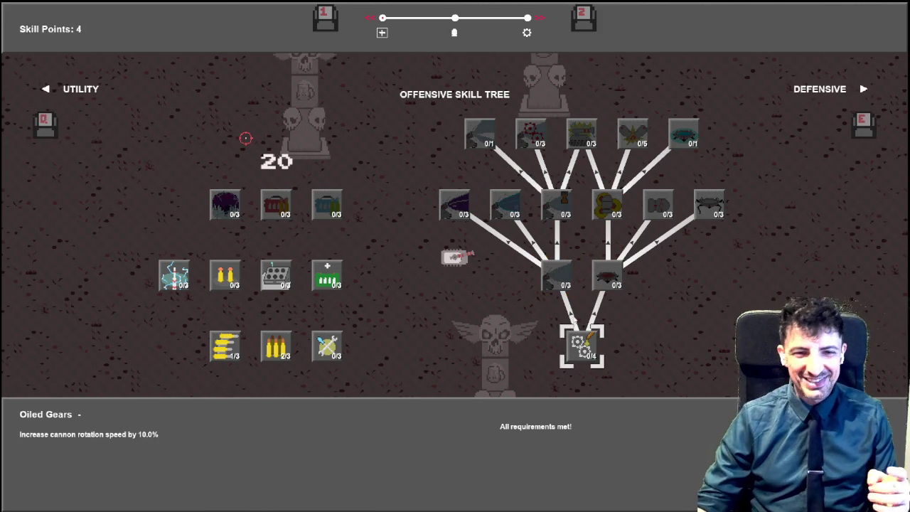
{"action": "left_click", "coordinate": [578, 342]}
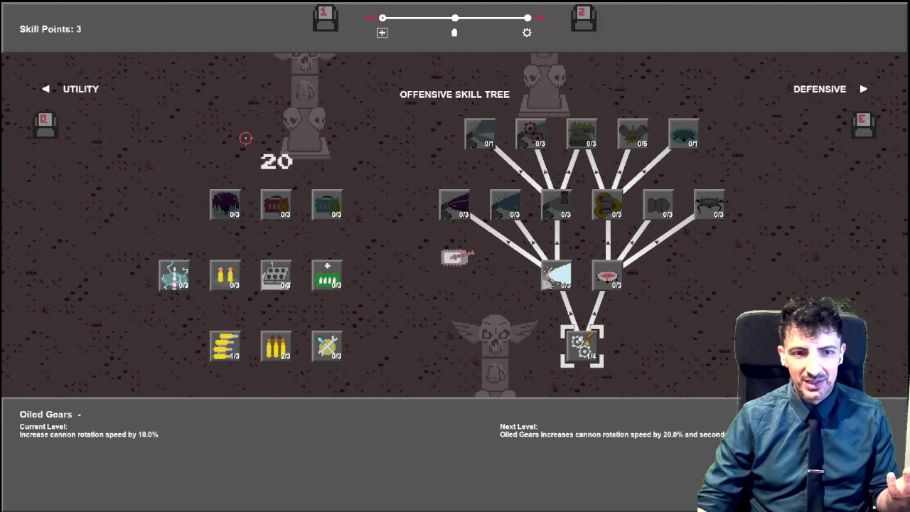
{"action": "left_click", "coordinate": [596, 277]}
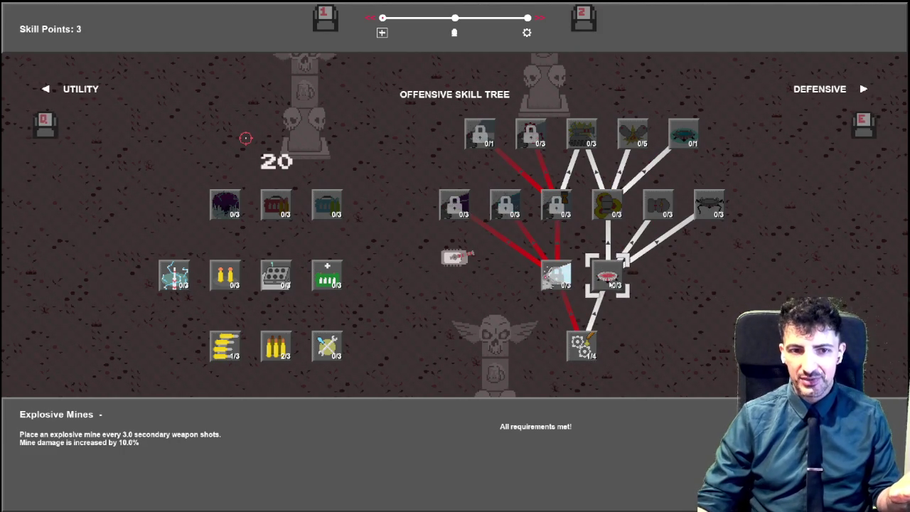
{"action": "left_click", "coordinate": [609, 283]}
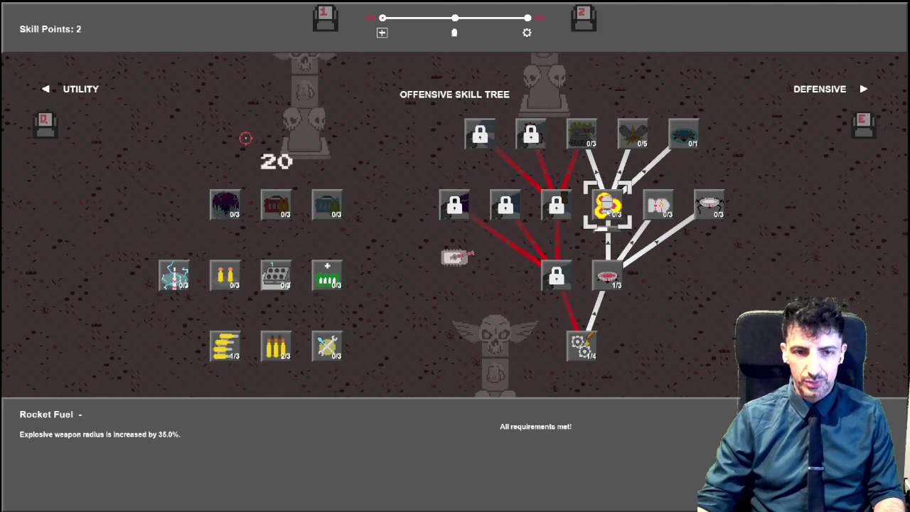
Buy Rocket Fuel, raise Explosive Mines to level 2, then switch to the Defensive tree
{"action": "left_click", "coordinate": [607, 206]}
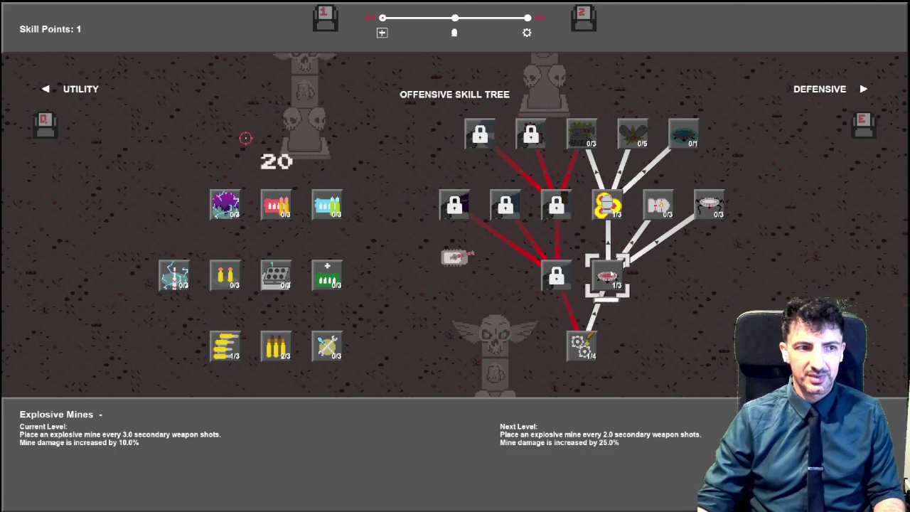
{"action": "left_click", "coordinate": [606, 276]}
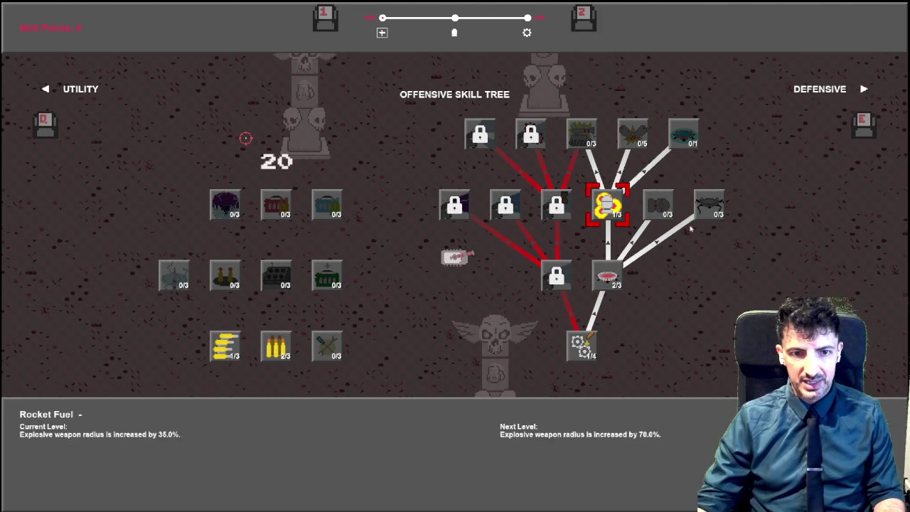
{"action": "key", "text": "Down"}
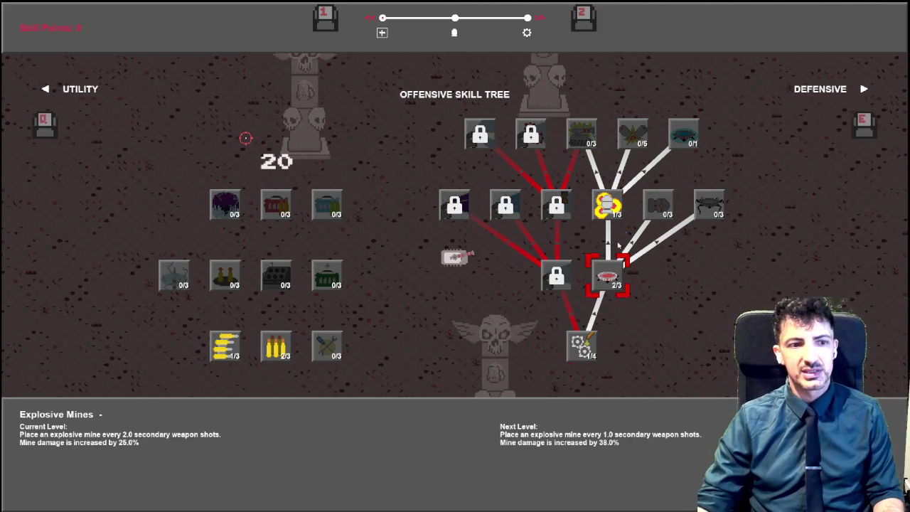
{"action": "key", "text": "Down"}
{"action": "key", "text": "Left"}
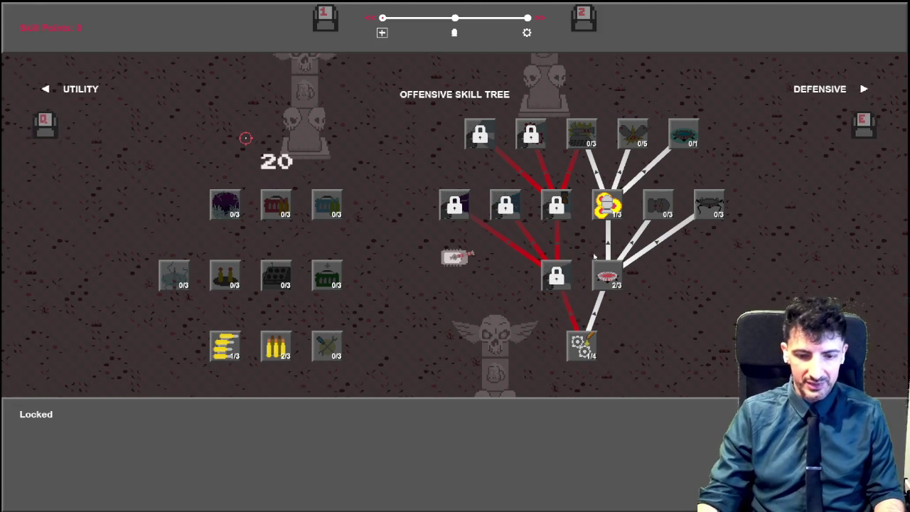
{"action": "key", "text": "Right"}
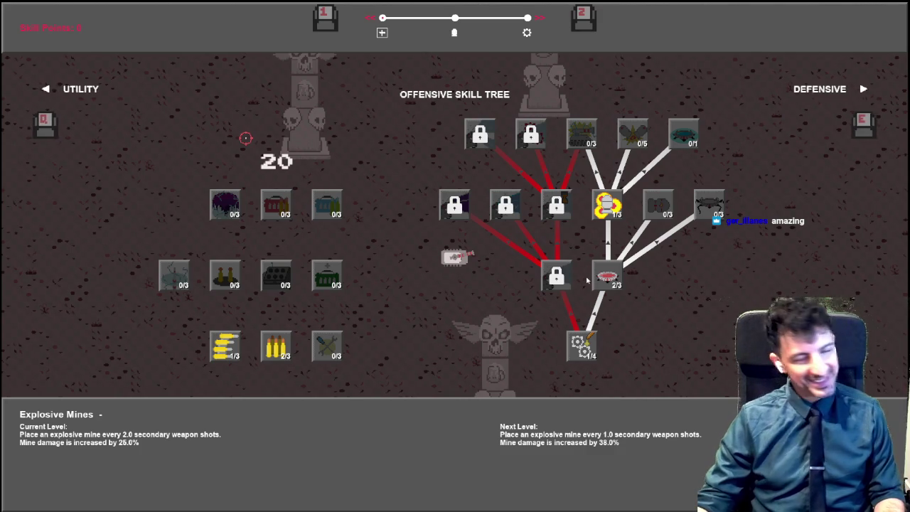
{"action": "key", "text": "e"}
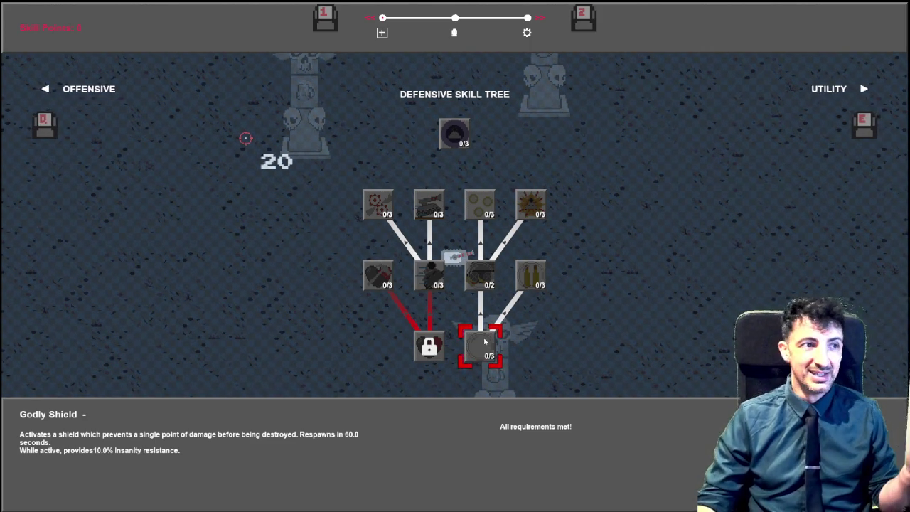
Put a skill point into Godly Shield and close the skill tree to resume play
{"action": "left_click", "coordinate": [485, 342]}
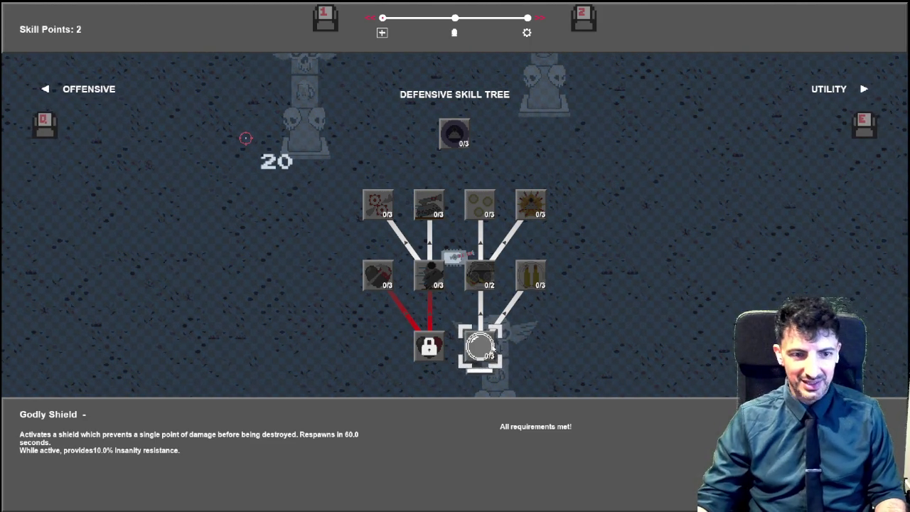
{"action": "left_click", "coordinate": [491, 346]}
{"action": "left_click", "coordinate": [531, 275]}
{"action": "key", "text": "Escape"}
Move around the arena with WASD, shooting enemies to the right and left
{"action": "key", "text": "a"}
{"action": "key", "text": "d"}
{"action": "key", "text": "d"}
{"action": "key", "text": "w"}
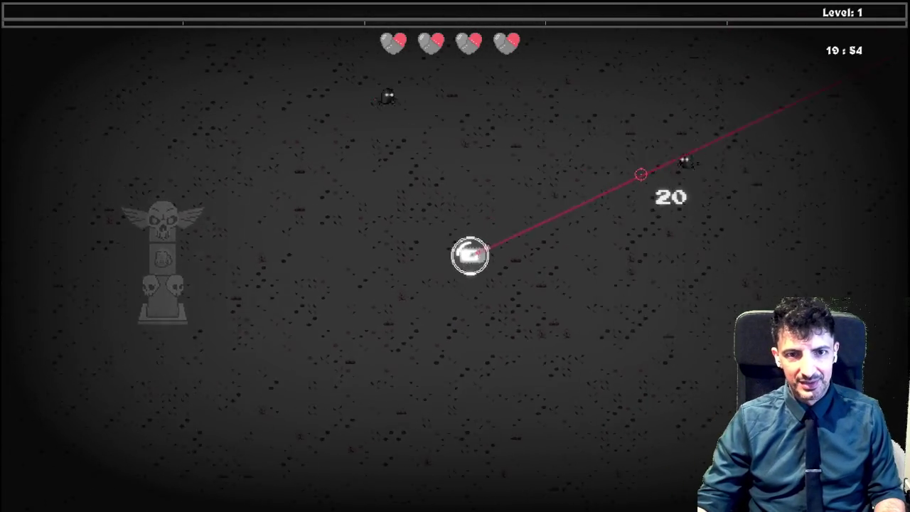
{"action": "left_click", "coordinate": [640, 174]}
{"action": "key", "text": "d"}
{"action": "left_click", "coordinate": [312, 176]}
{"action": "left_click", "coordinate": [284, 186]}
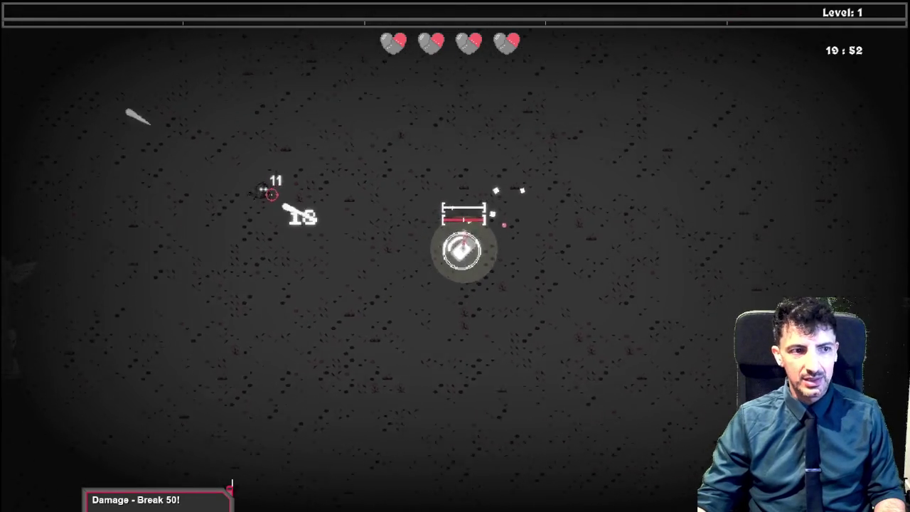
{"action": "key", "text": "a"}
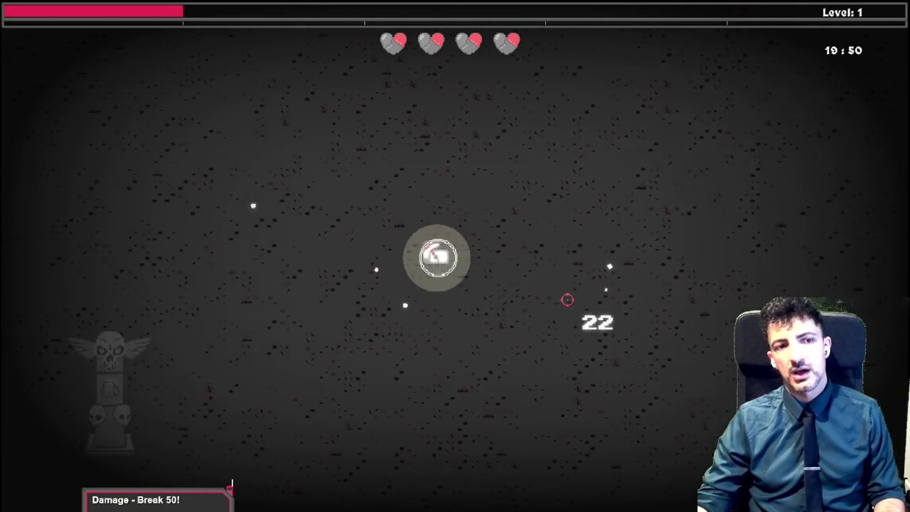
{"action": "key", "text": "w"}
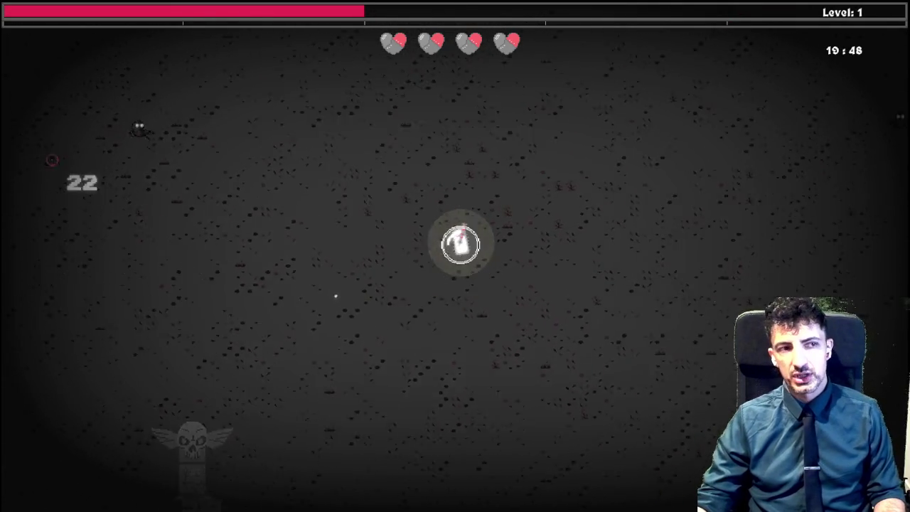
{"action": "left_click", "coordinate": [63, 155]}
{"action": "left_click", "coordinate": [215, 202]}
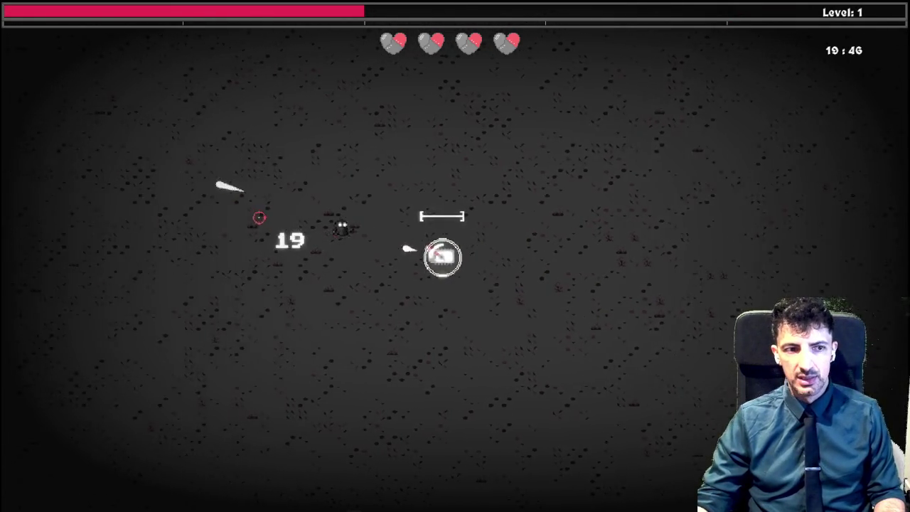
Keep shooting enemies on all sides until level 3, then reopen the Offensive skill tree
{"action": "key", "text": "d"}
{"action": "left_click", "coordinate": [778, 219]}
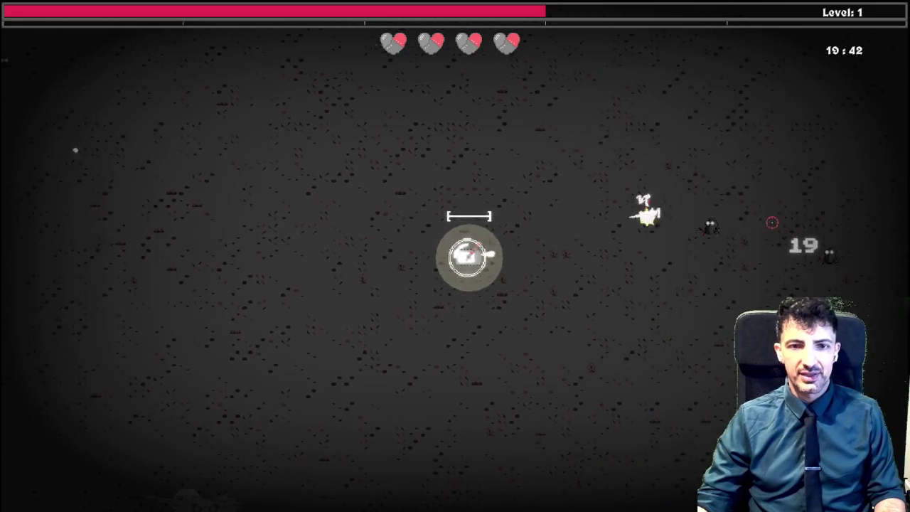
{"action": "left_click", "coordinate": [709, 230]}
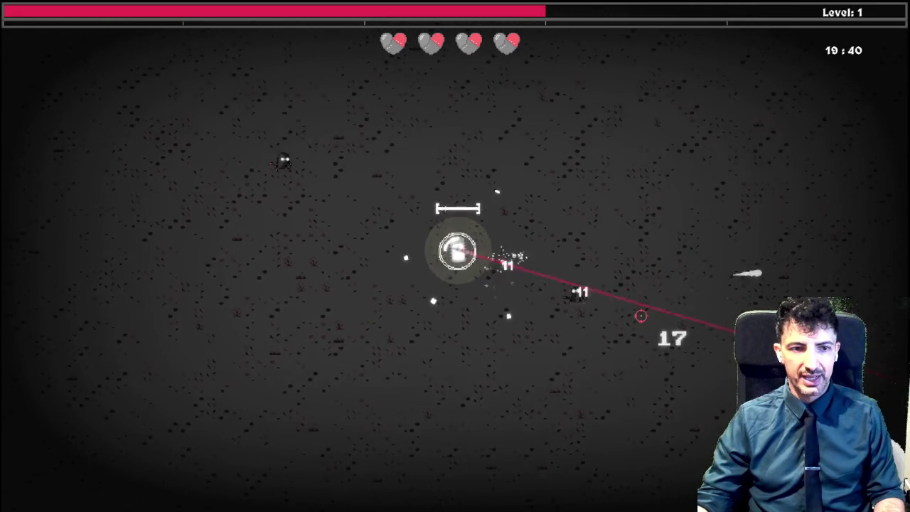
{"action": "left_click", "coordinate": [736, 130]}
{"action": "left_click", "coordinate": [709, 142]}
{"action": "left_click", "coordinate": [683, 167]}
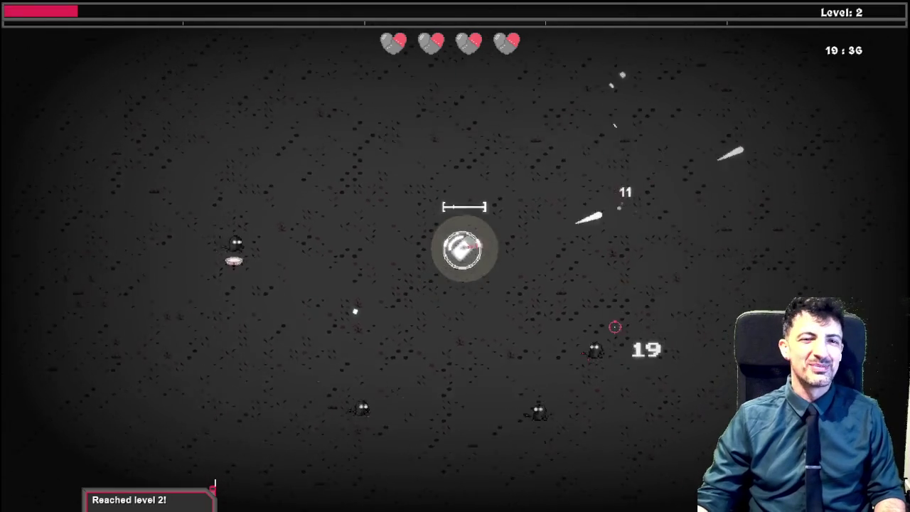
{"action": "left_click", "coordinate": [387, 394]}
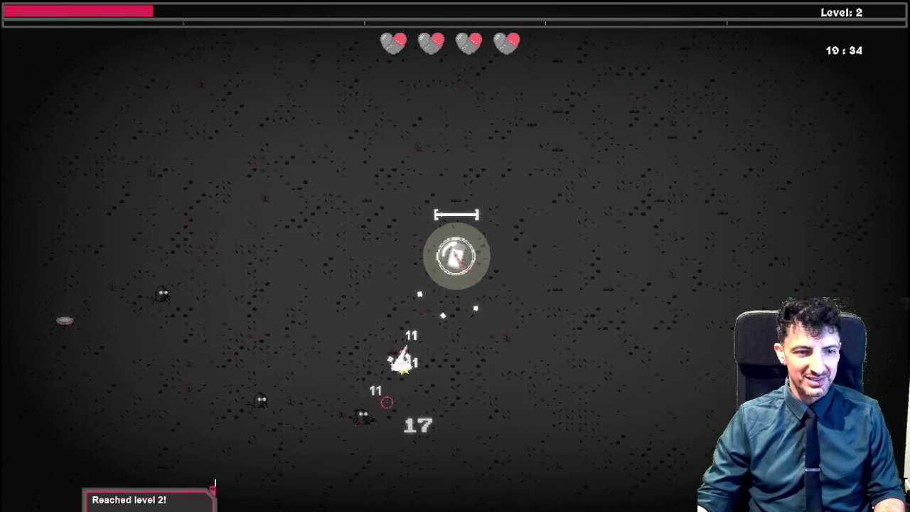
{"action": "left_click", "coordinate": [377, 407]}
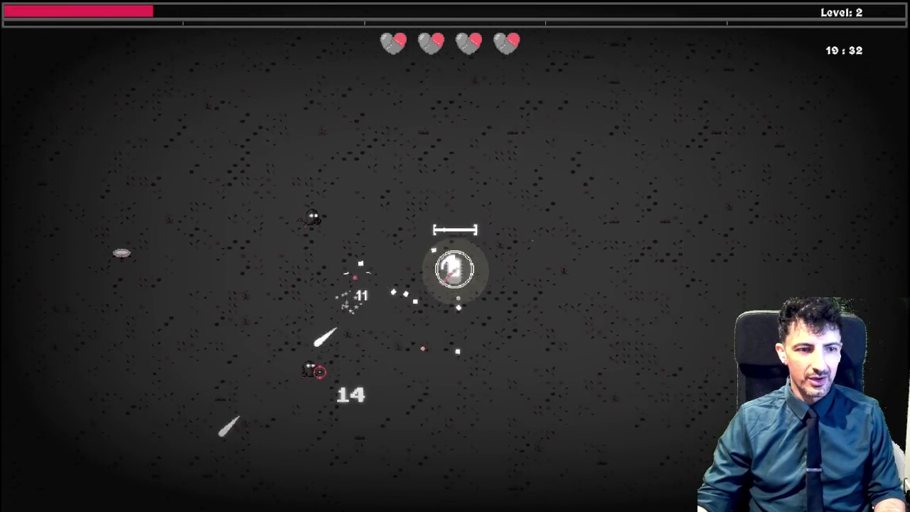
{"action": "left_click", "coordinate": [313, 334]}
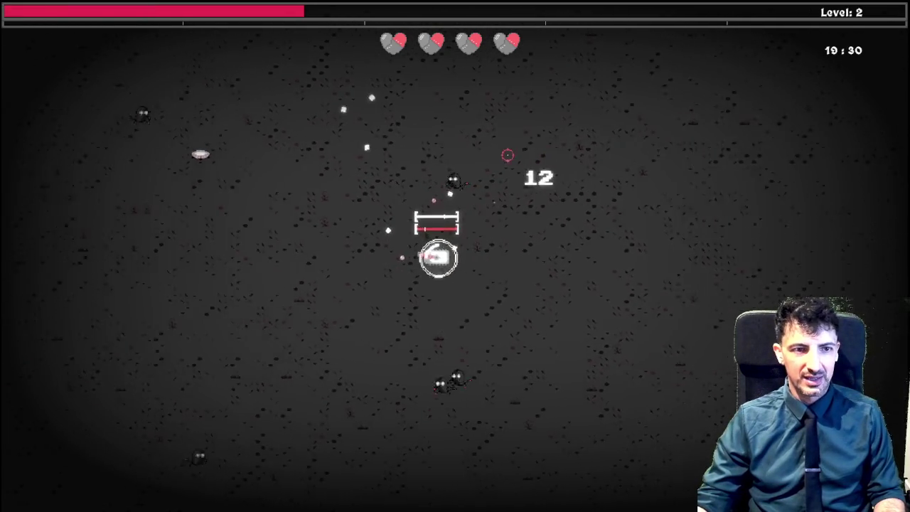
{"action": "left_click", "coordinate": [529, 173]}
{"action": "left_click", "coordinate": [579, 242]}
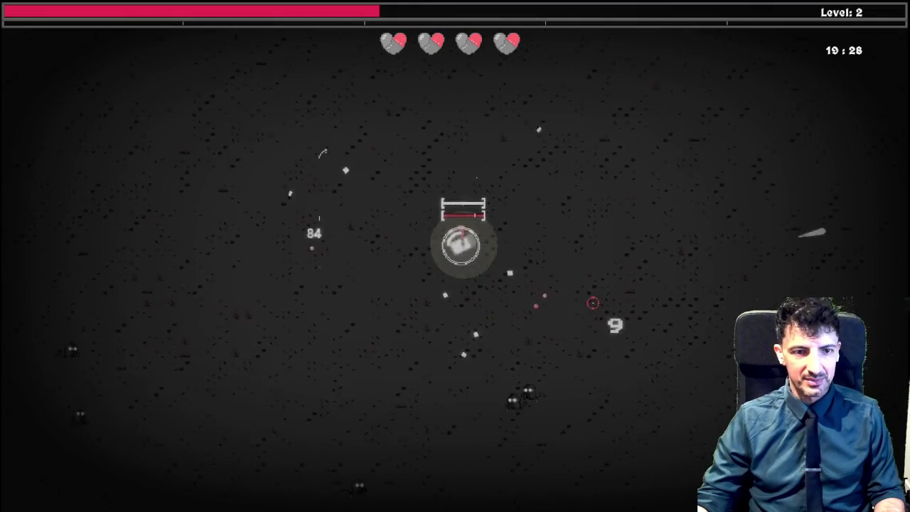
{"action": "left_click", "coordinate": [431, 384]}
{"action": "left_click", "coordinate": [462, 387]}
{"action": "left_click", "coordinate": [403, 394]}
{"action": "left_click", "coordinate": [336, 398]}
{"action": "left_click", "coordinate": [287, 189]}
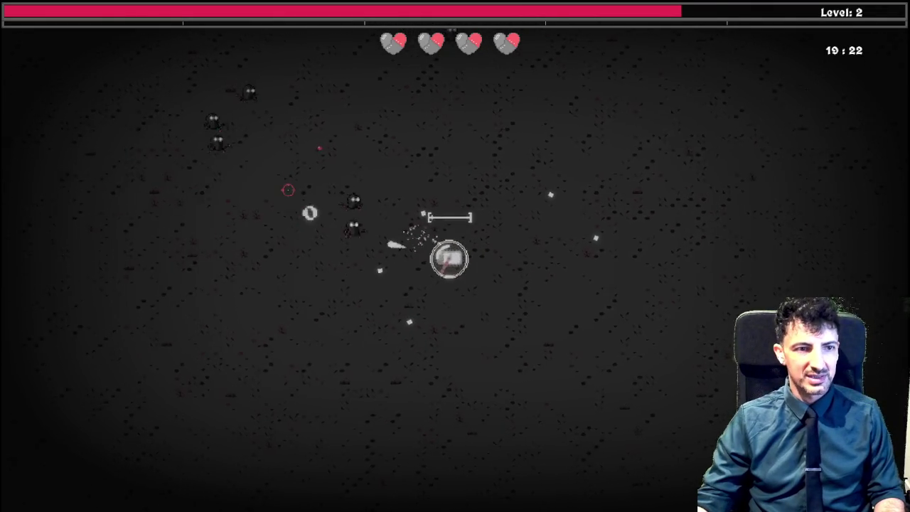
{"action": "left_click", "coordinate": [257, 101]}
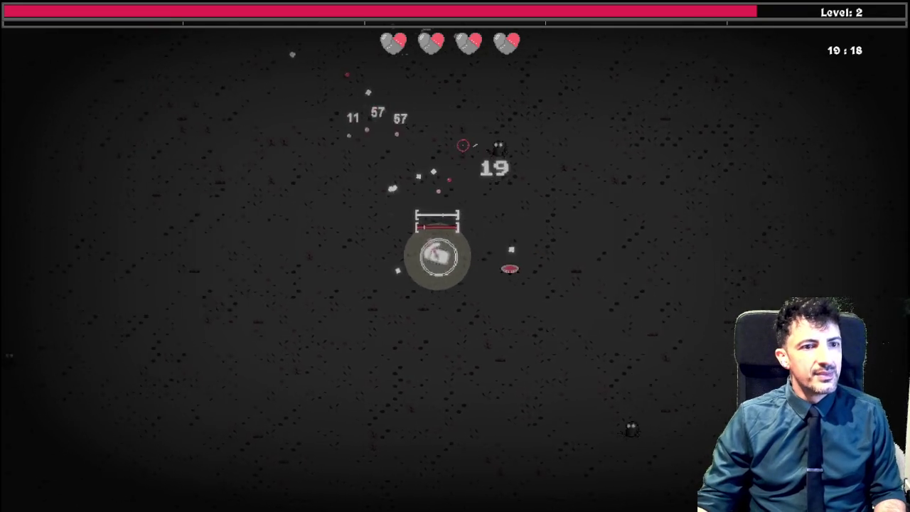
{"action": "left_click", "coordinate": [593, 278]}
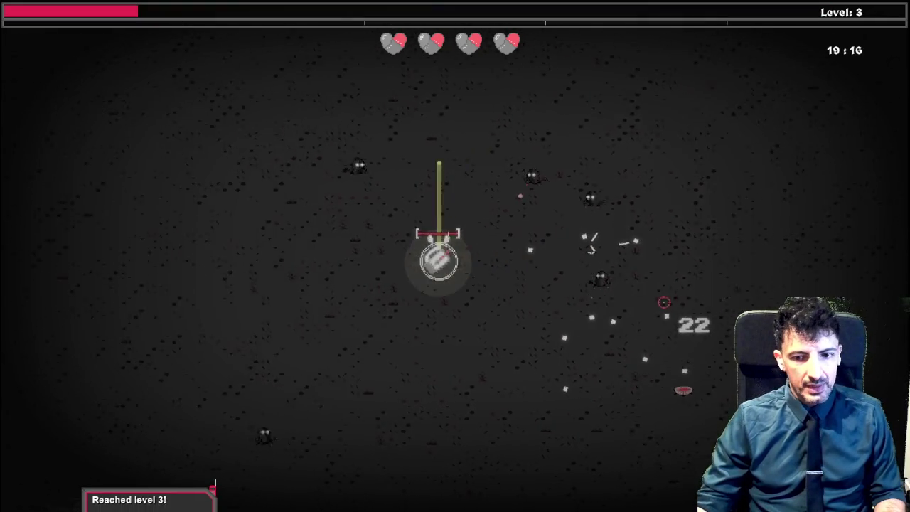
{"action": "key", "text": "Tab"}
{"action": "key", "text": "e"}
{"action": "key", "text": "e"}
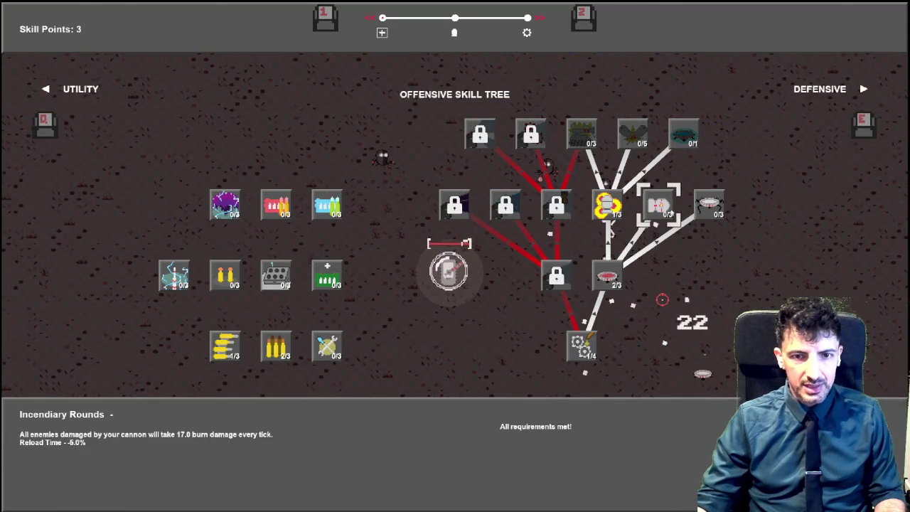
Put two skill points into Destroyer Mines and close the skill tree
{"action": "left_click", "coordinate": [712, 205]}
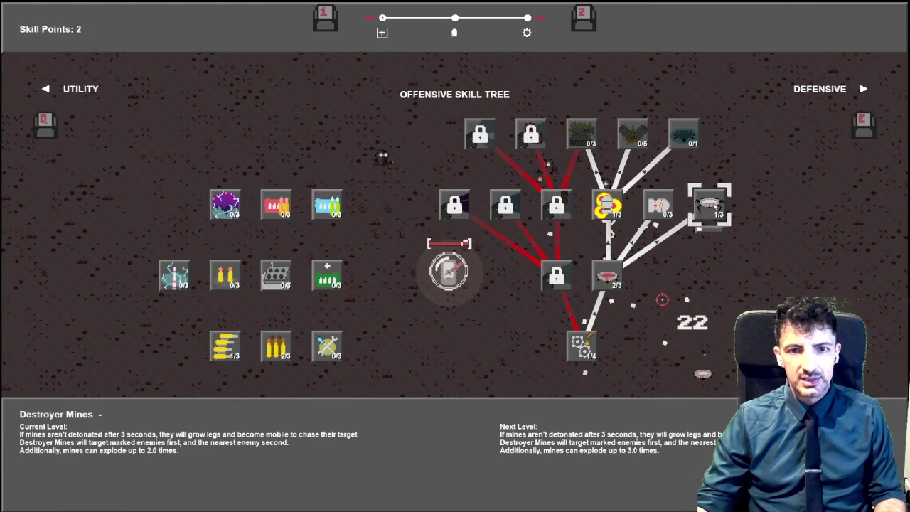
{"action": "left_click", "coordinate": [713, 206]}
{"action": "key", "text": "Tab"}
Walk the tank around with WASD and fire two blasts at enemies to test the mines
{"action": "key", "text": "s"}
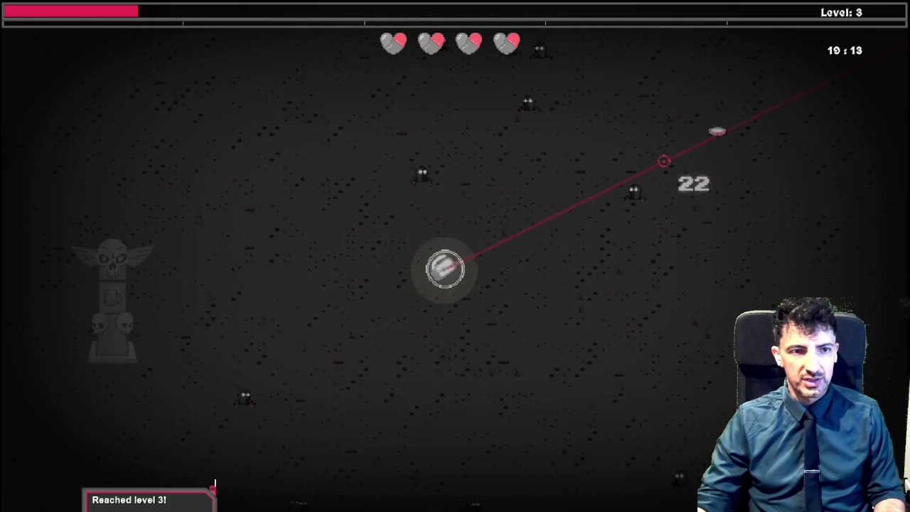
{"action": "key", "text": "a"}
{"action": "key", "text": "w"}
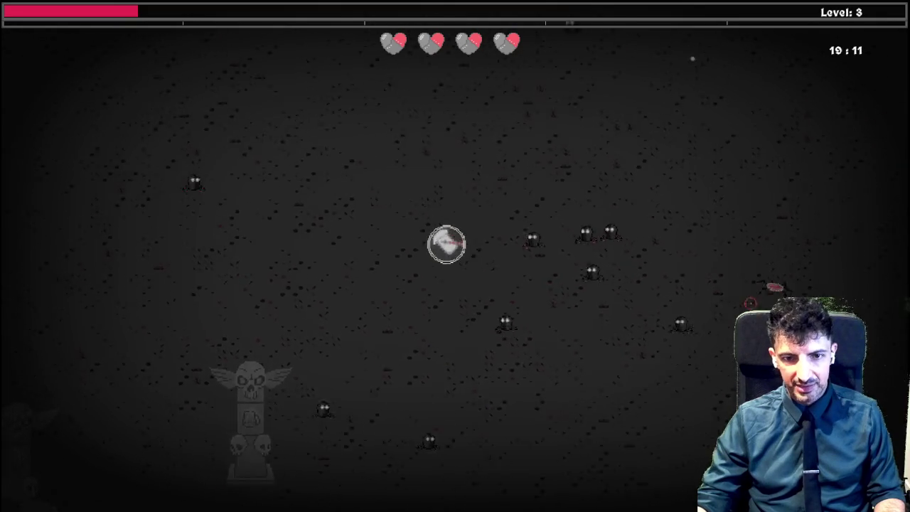
{"action": "key", "text": "s"}
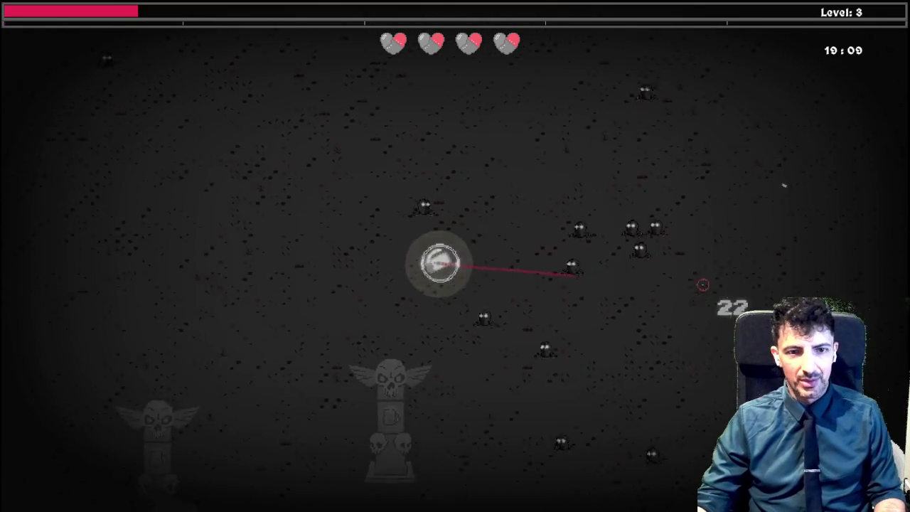
{"action": "key", "text": "a"}
{"action": "key", "text": "w"}
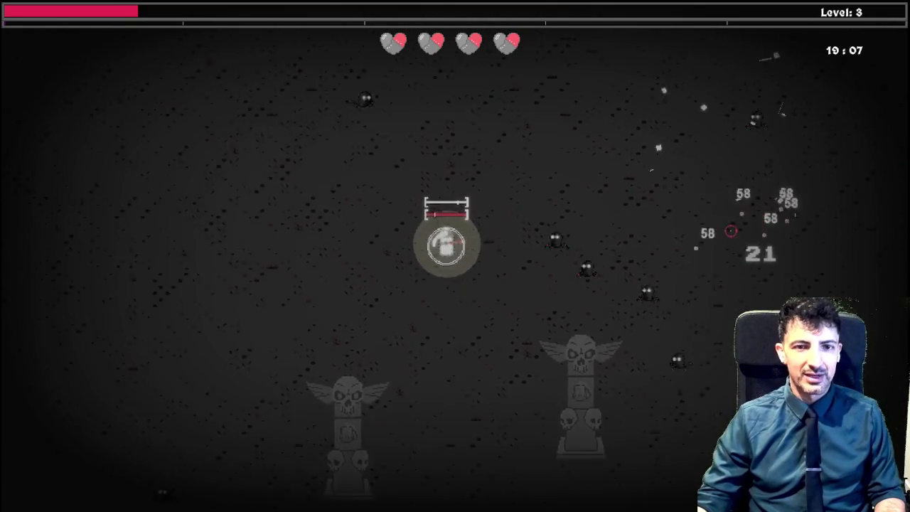
{"action": "key", "text": "w"}
{"action": "key", "text": "d"}
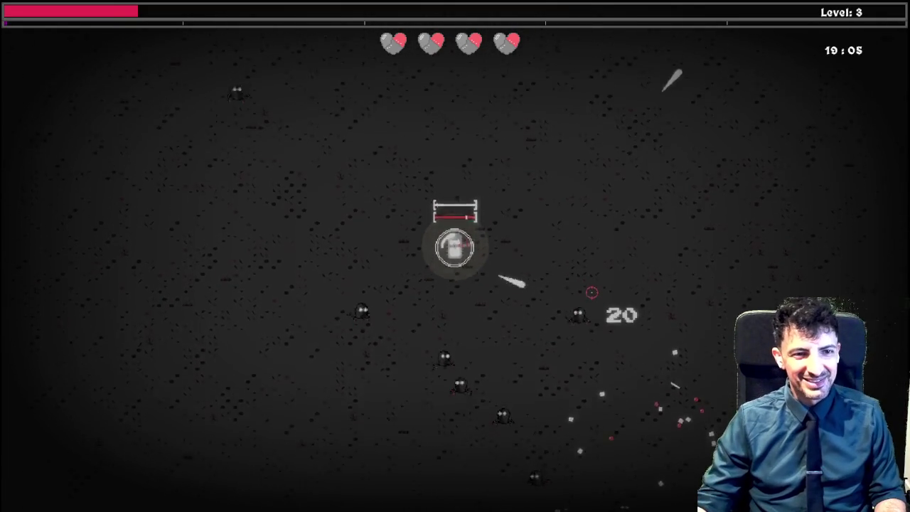
{"action": "key", "text": "w"}
{"action": "key", "text": "d"}
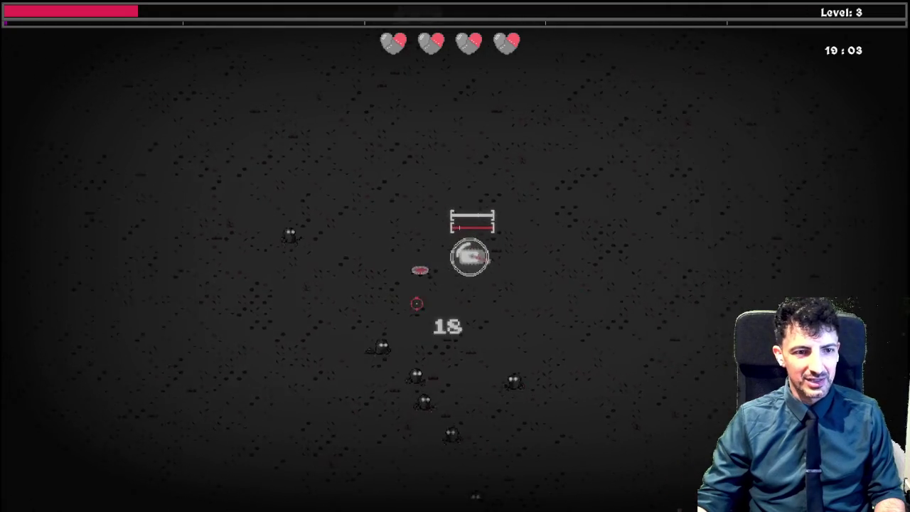
{"action": "key", "text": "d"}
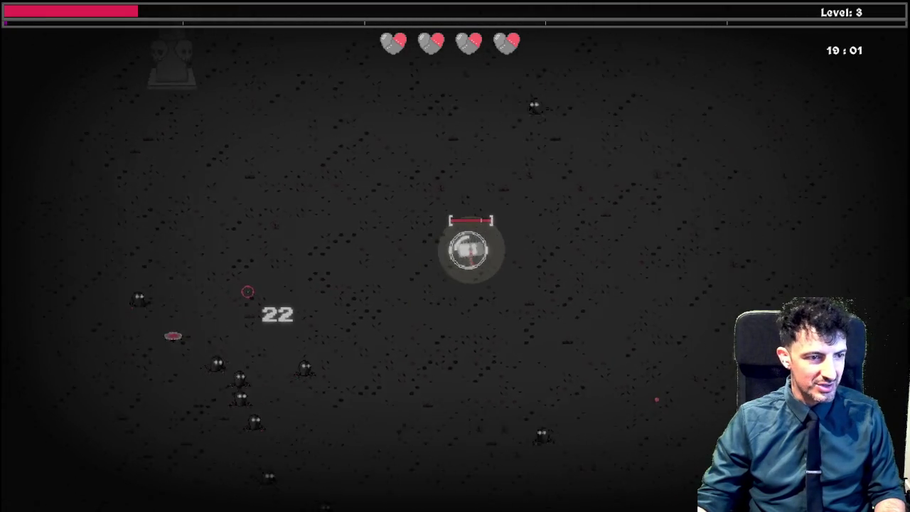
{"action": "key", "text": "w"}
{"action": "key", "text": "d"}
{"action": "left_click", "coordinate": [118, 373]}
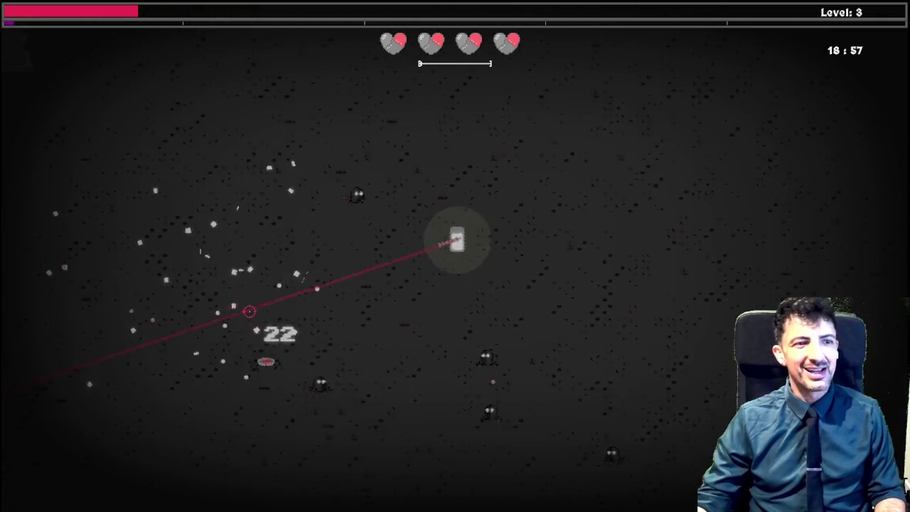
{"action": "left_click", "coordinate": [334, 383]}
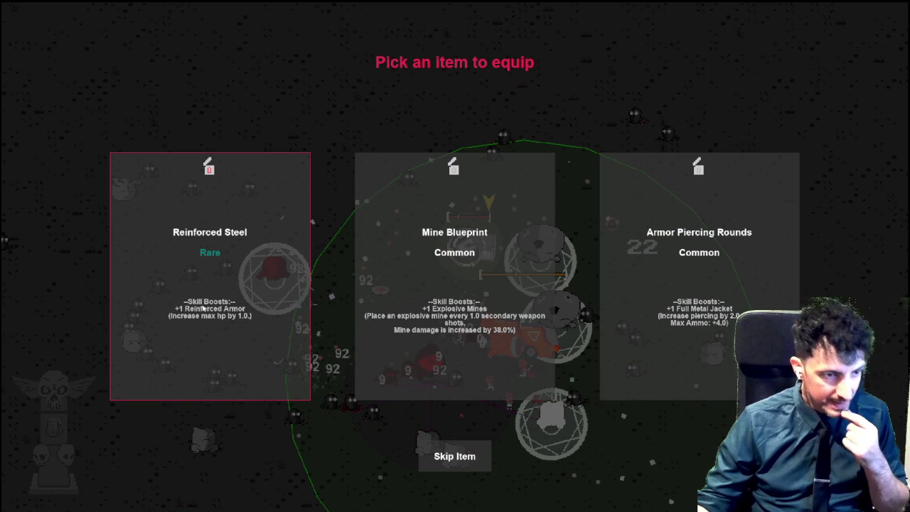
Pick Reinforced Steel from the level 6 item choice, then Sneakers on the next overlay
{"action": "left_click", "coordinate": [221, 278]}
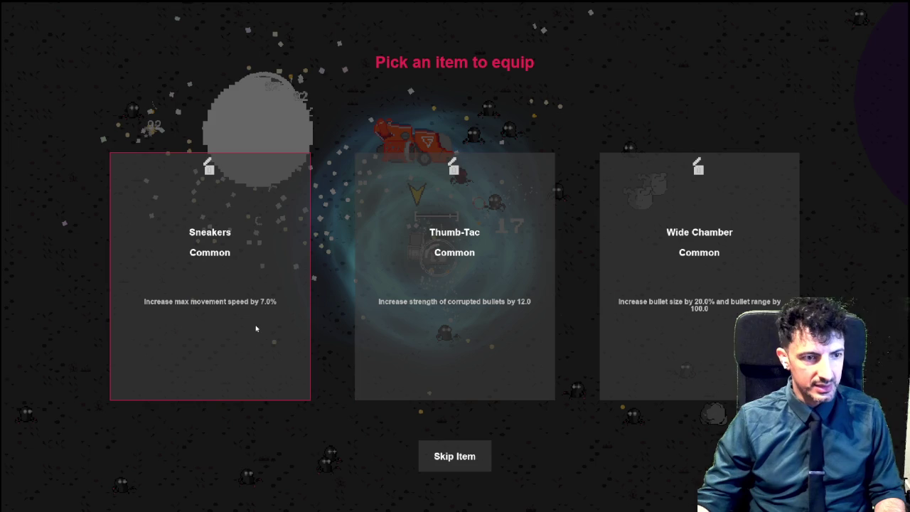
{"action": "left_click", "coordinate": [252, 300]}
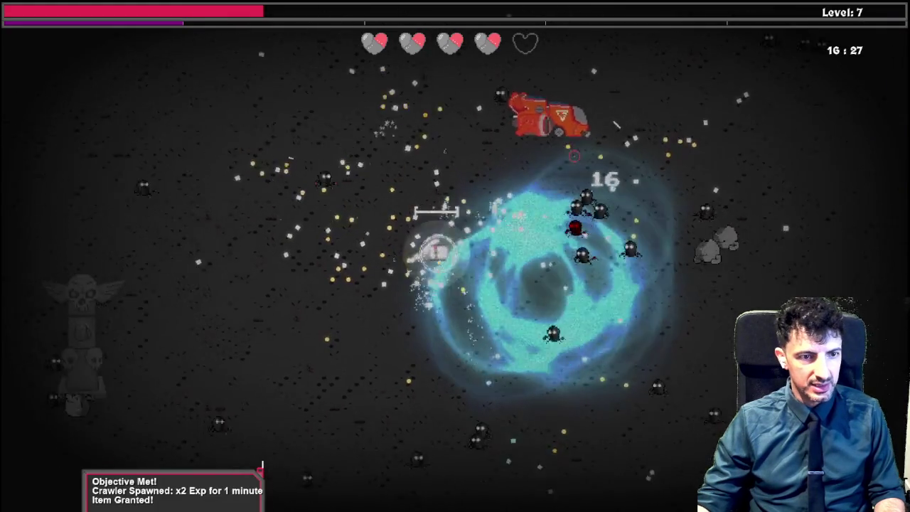
Weave through the swarm with WASD, moving left, right, up and down across the map
{"action": "key", "text": "a"}
{"action": "key", "text": "w"}
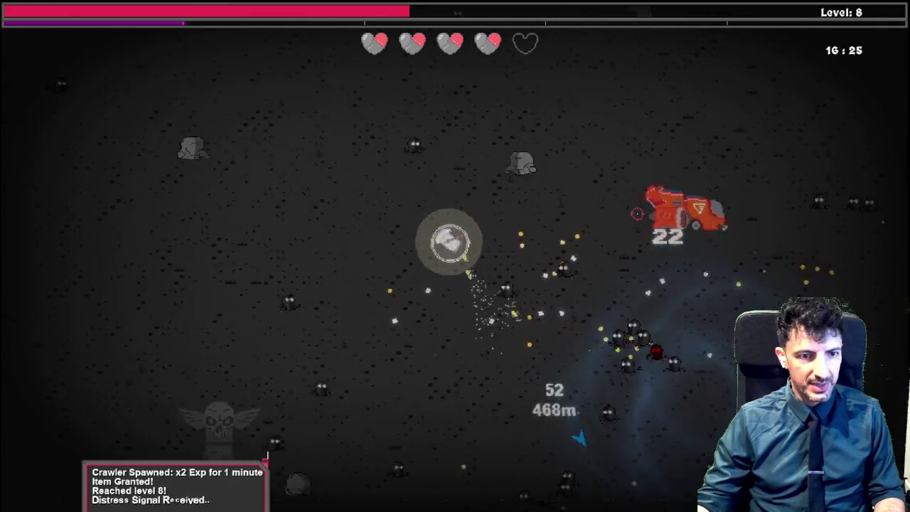
{"action": "key", "text": "d"}
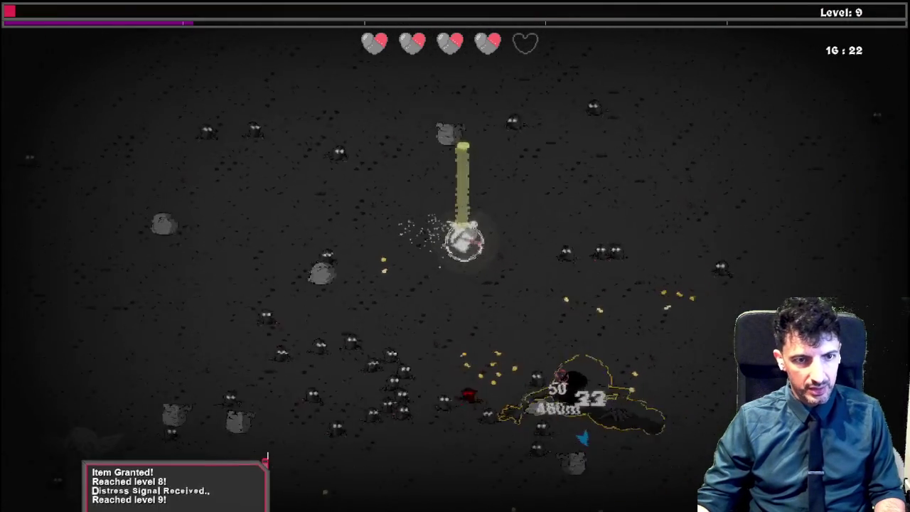
{"action": "key", "text": "a"}
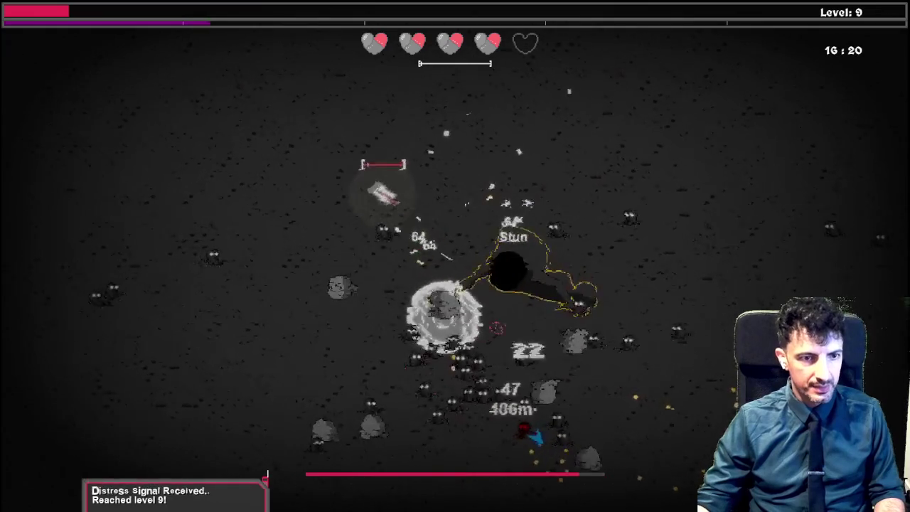
{"action": "key", "text": "a"}
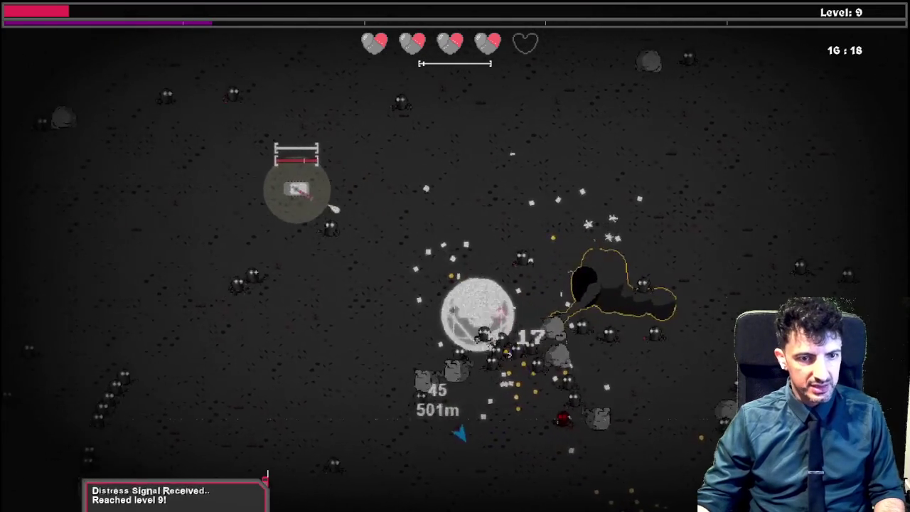
{"action": "key", "text": "a"}
{"action": "key", "text": "s"}
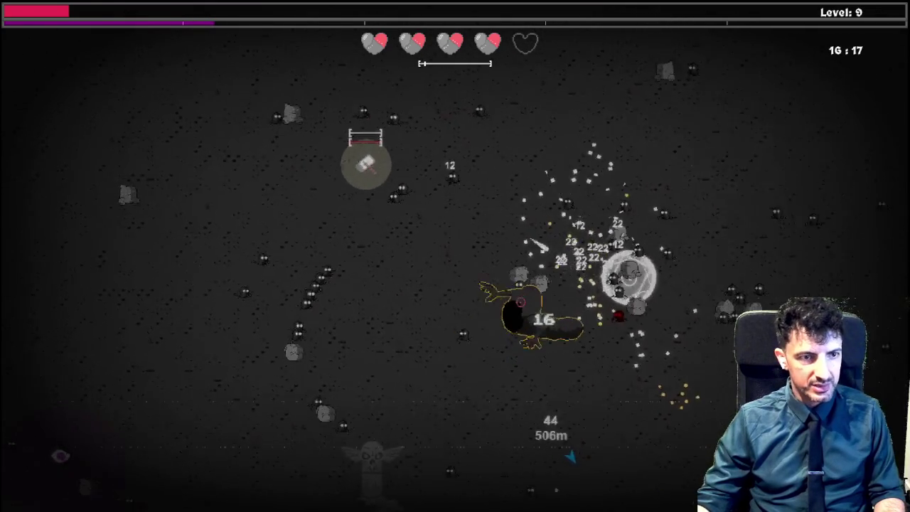
{"action": "key", "text": "a"}
{"action": "key", "text": "w"}
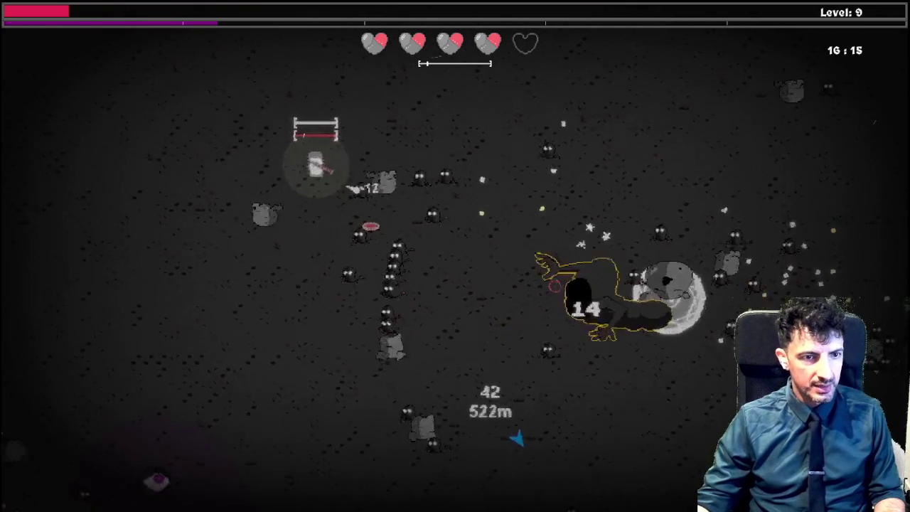
{"action": "key", "text": "a"}
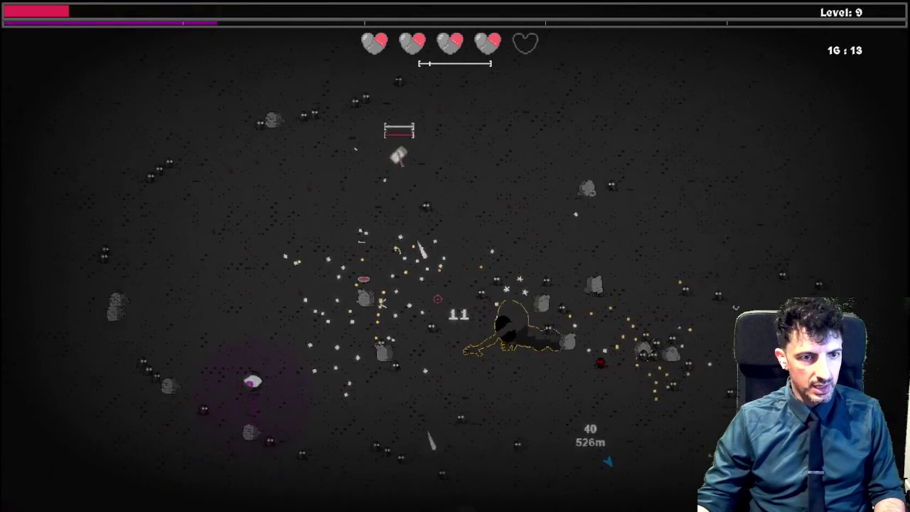
{"action": "key", "text": "d"}
{"action": "key", "text": "w"}
{"action": "key", "text": "w"}
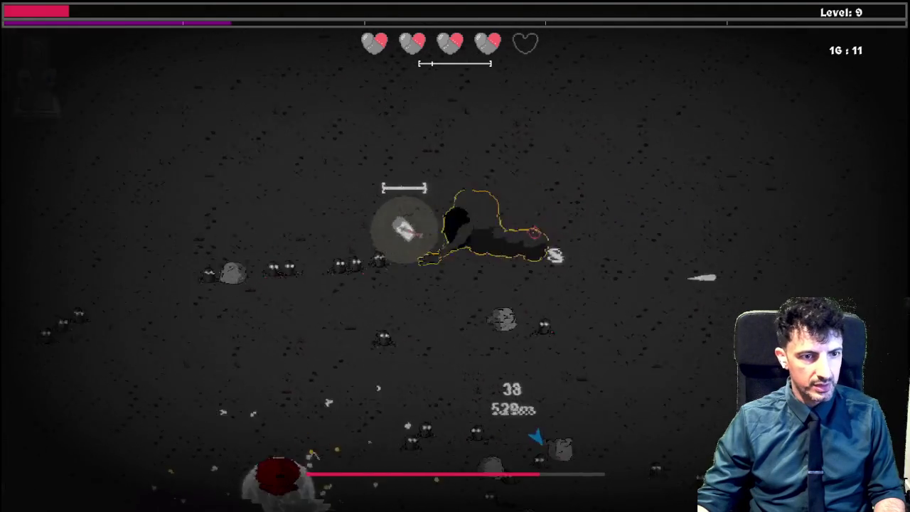
{"action": "key", "text": "d"}
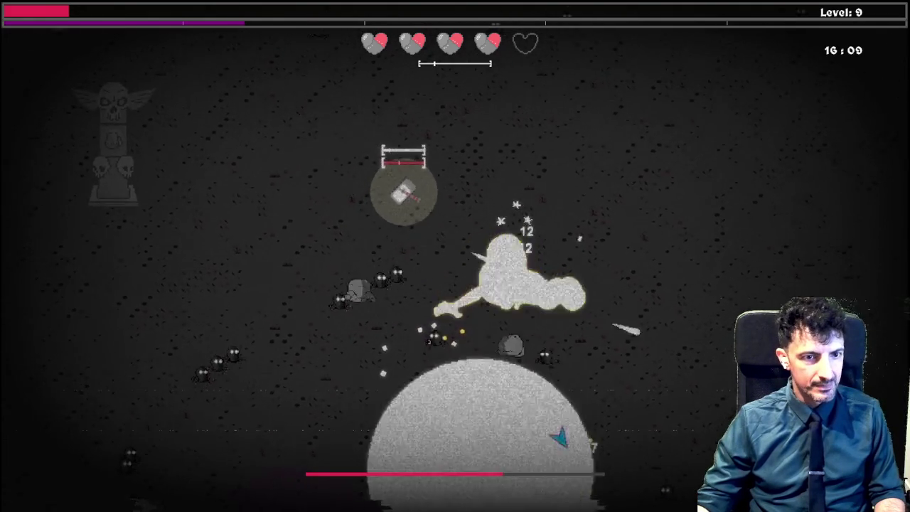
{"action": "key", "text": "s"}
{"action": "key", "text": "d"}
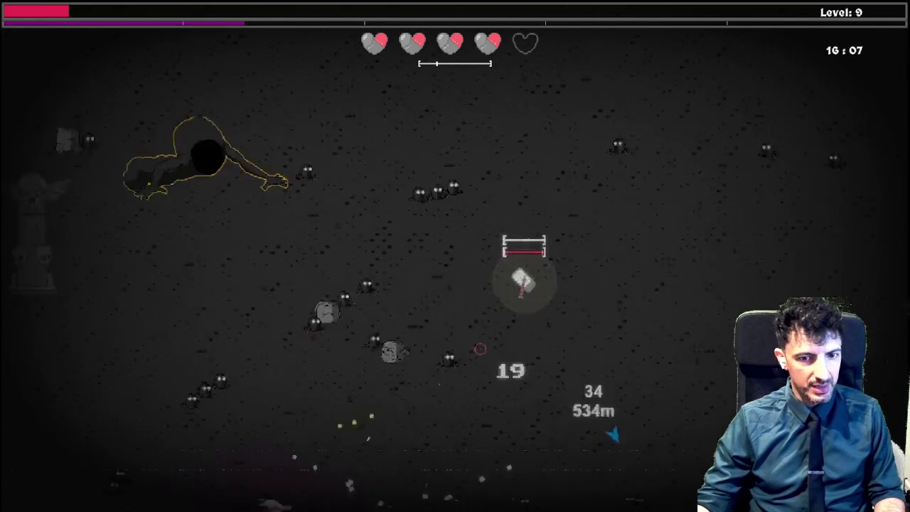
{"action": "key", "text": "w"}
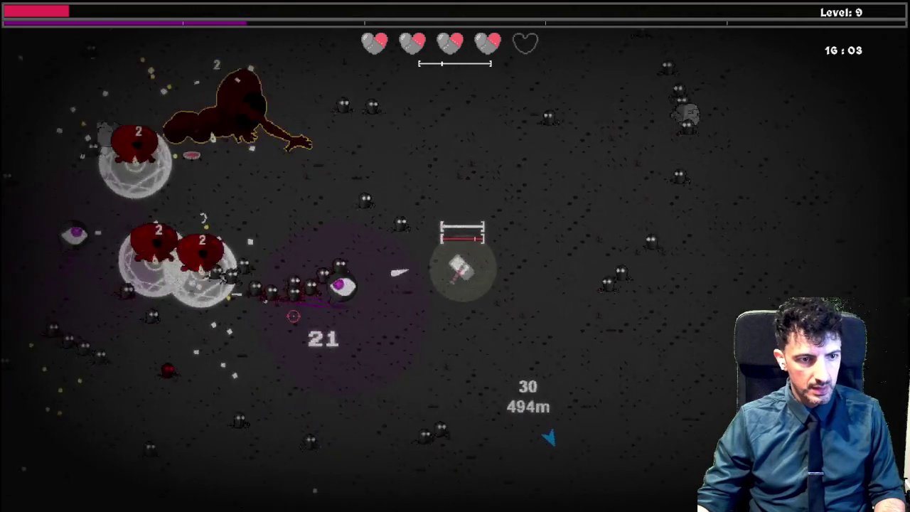
{"action": "key", "text": "s"}
{"action": "key", "text": "d"}
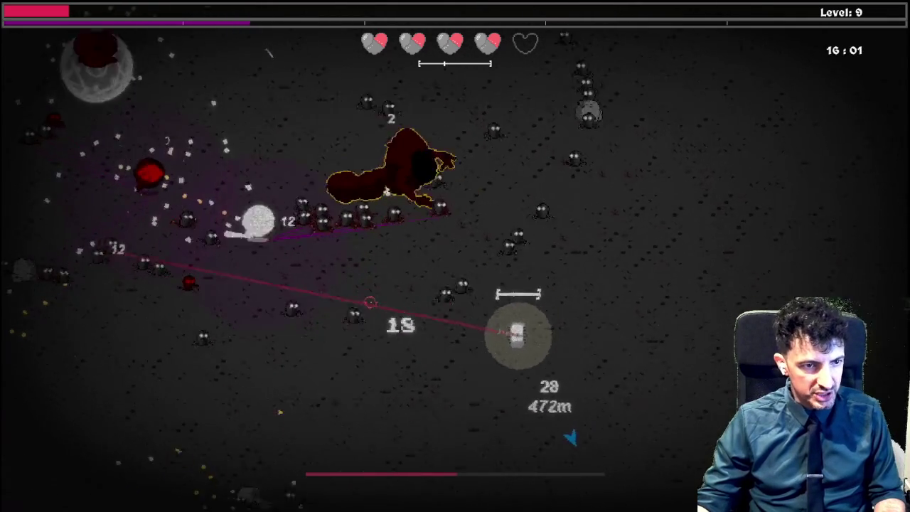
Keep fighting past the totem until level 12, then bring up the Offensive Skill Tree
{"action": "key", "text": "s"}
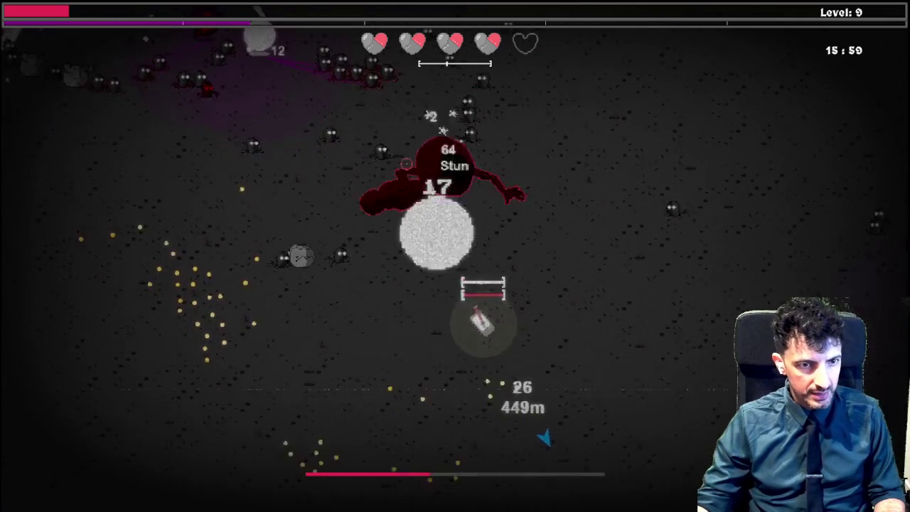
{"action": "key", "text": "a"}
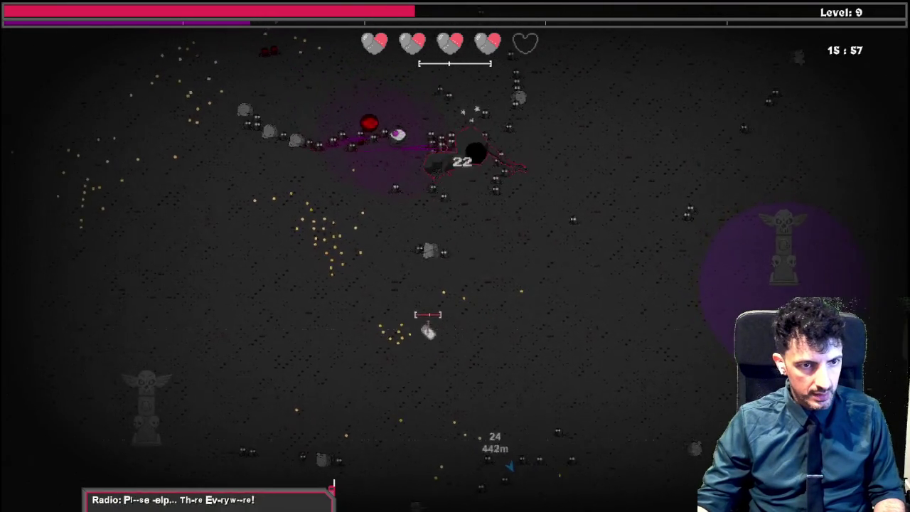
{"action": "key", "text": "a"}
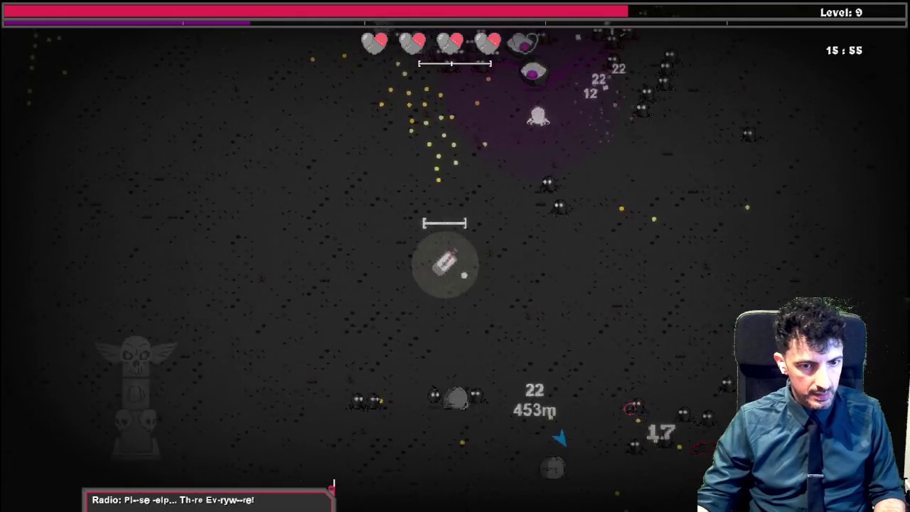
{"action": "key", "text": "a"}
{"action": "key", "text": "s"}
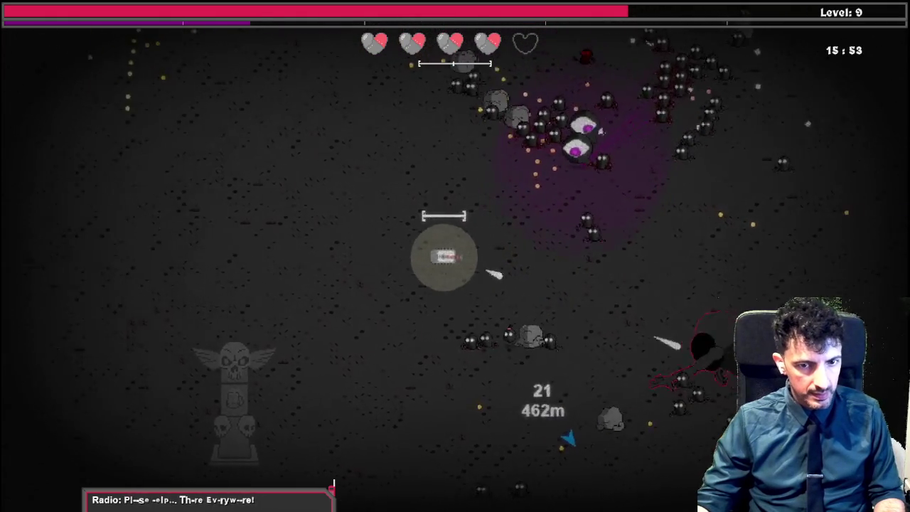
{"action": "key", "text": "a"}
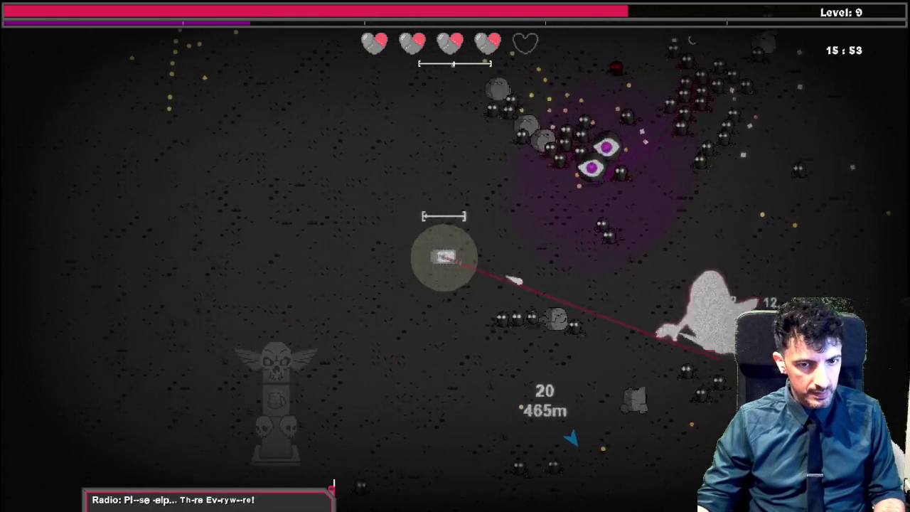
{"action": "key", "text": "a"}
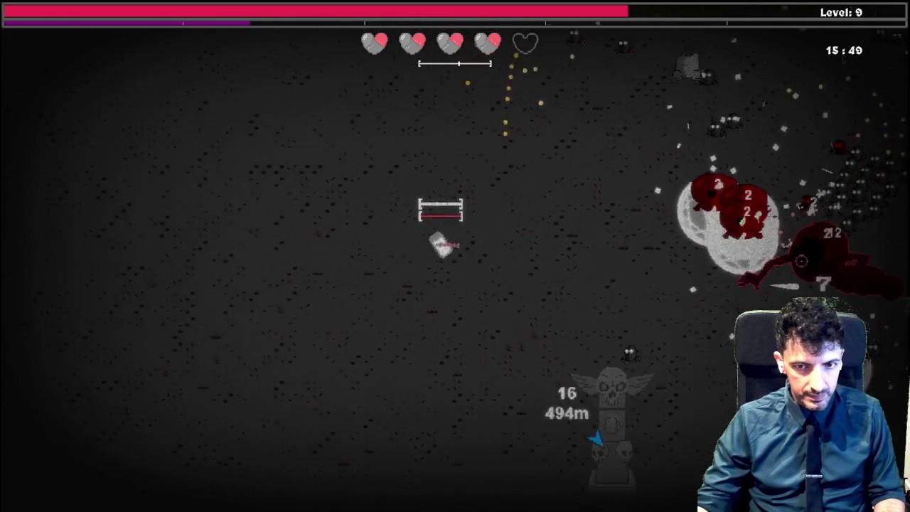
{"action": "key", "text": "w"}
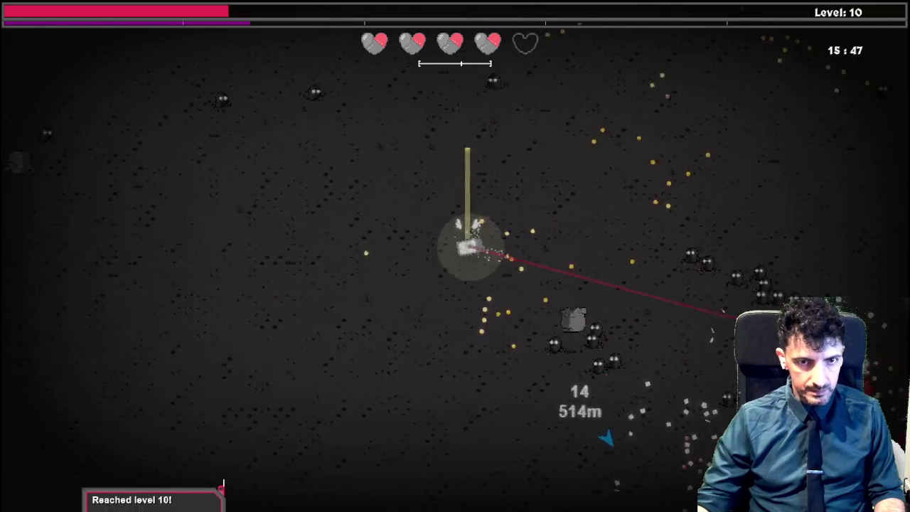
{"action": "key", "text": "w"}
{"action": "key", "text": "a"}
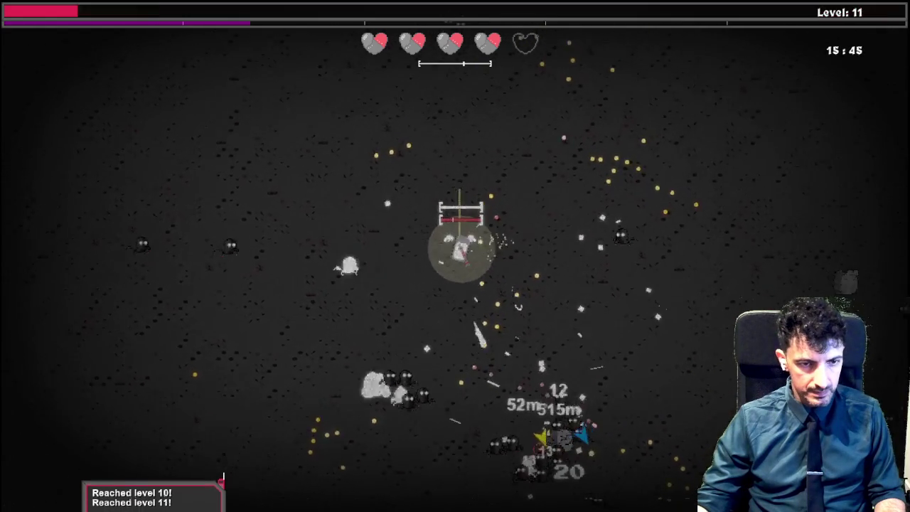
{"action": "key", "text": "a"}
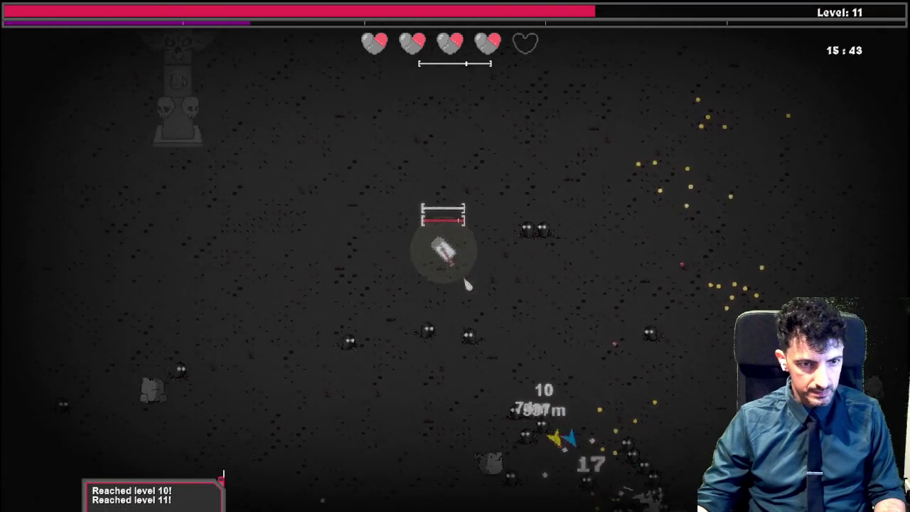
{"action": "key", "text": "w"}
{"action": "key", "text": "d"}
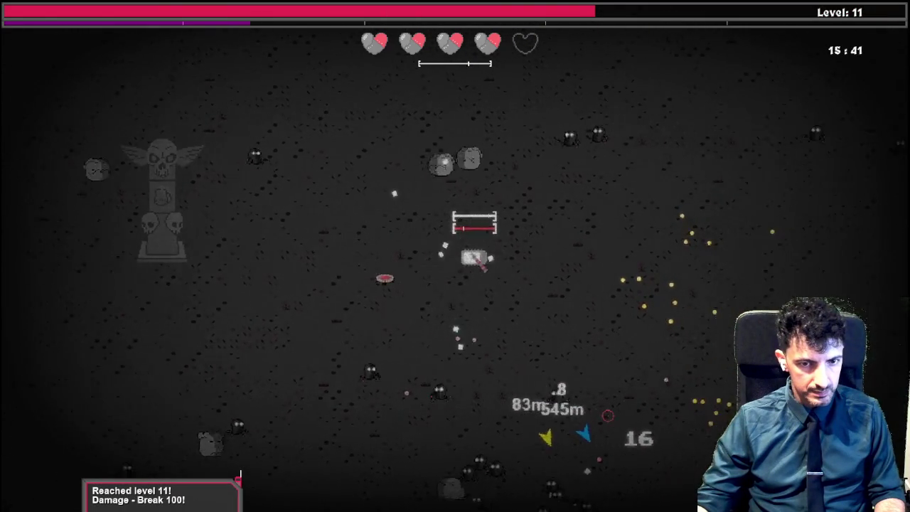
{"action": "key", "text": "d"}
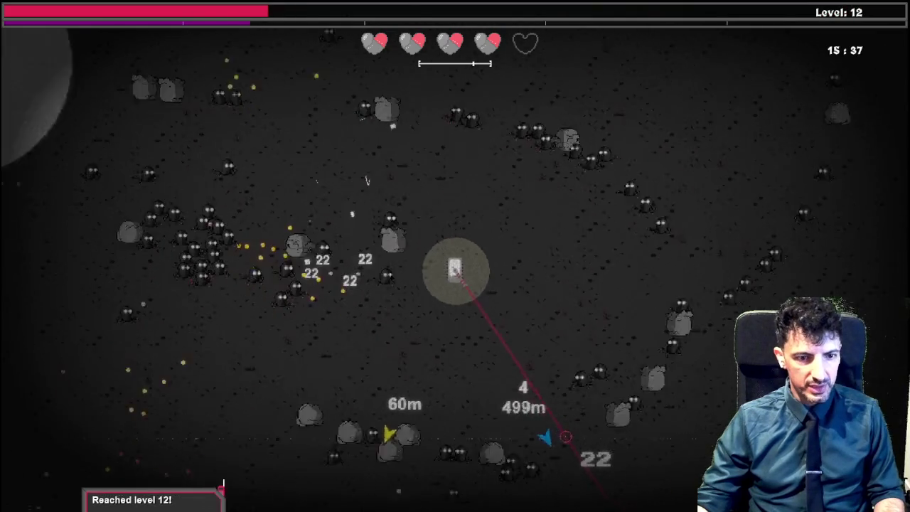
{"action": "key", "text": "Tab"}
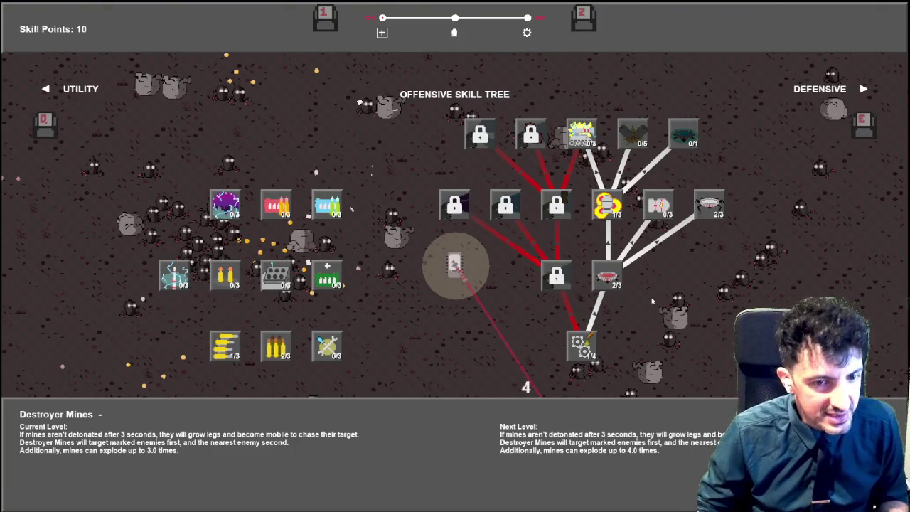
Browse the other trees, then max Missile Launcher at 3/3 and add a point each to Extra Chamber and Rubber Tips
{"action": "key", "text": "e"}
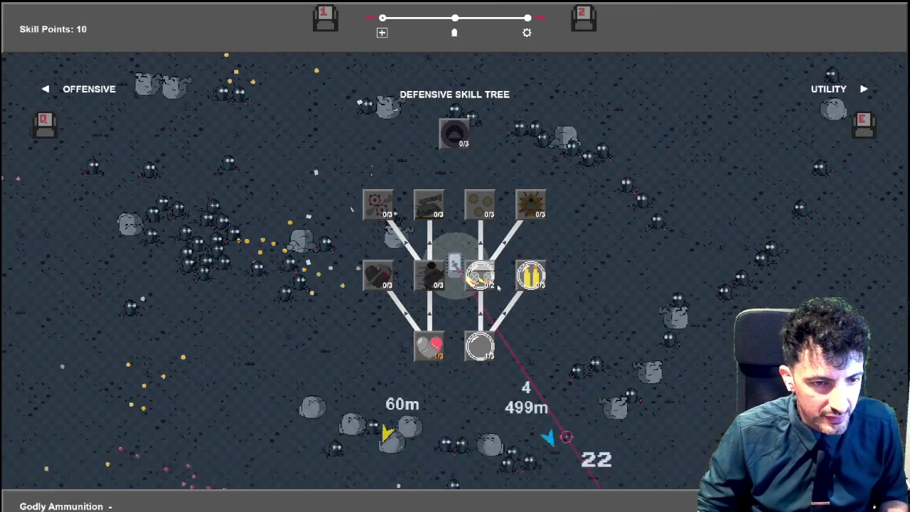
{"action": "key", "text": "e"}
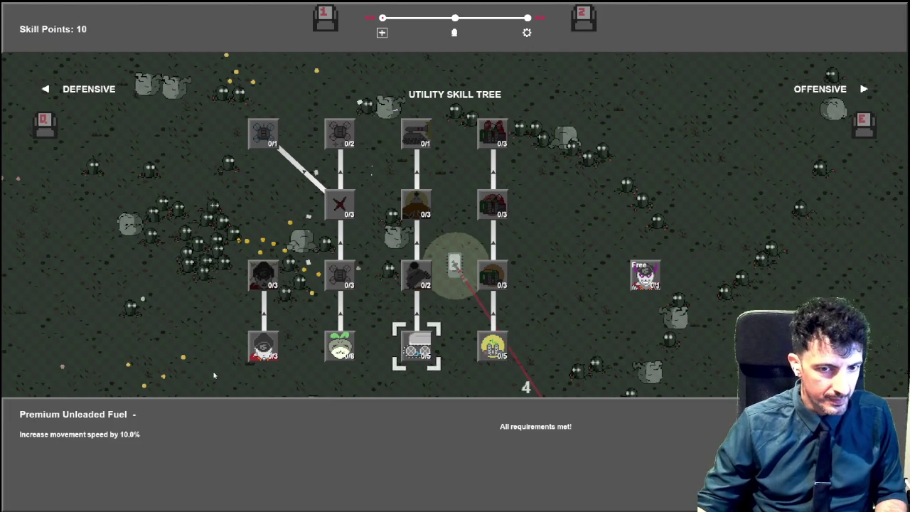
{"action": "key", "text": "e"}
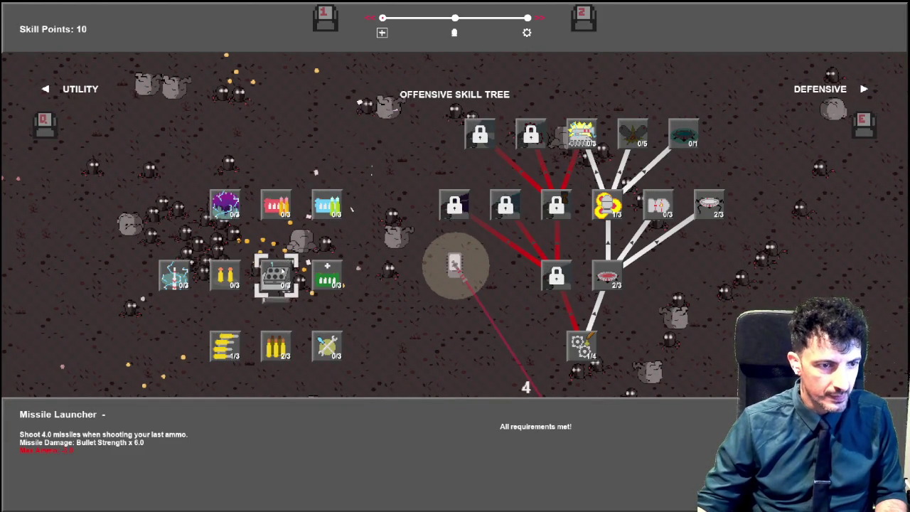
{"action": "left_click", "coordinate": [278, 276]}
{"action": "left_click", "coordinate": [279, 274]}
{"action": "left_click", "coordinate": [279, 274]}
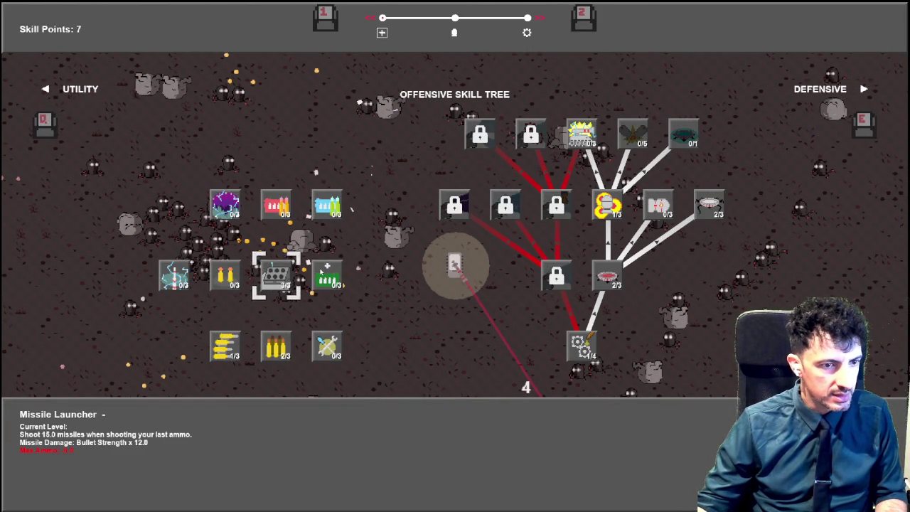
{"action": "left_click", "coordinate": [323, 272]}
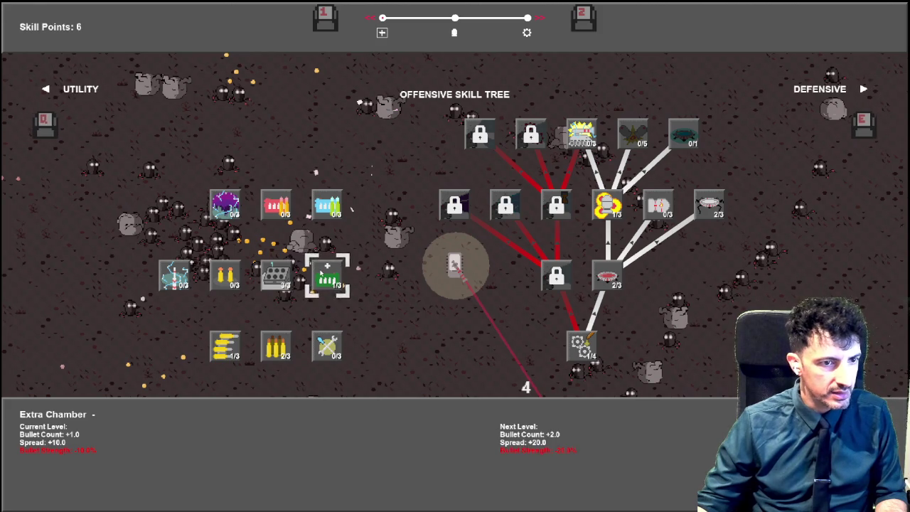
{"action": "left_click", "coordinate": [224, 276]}
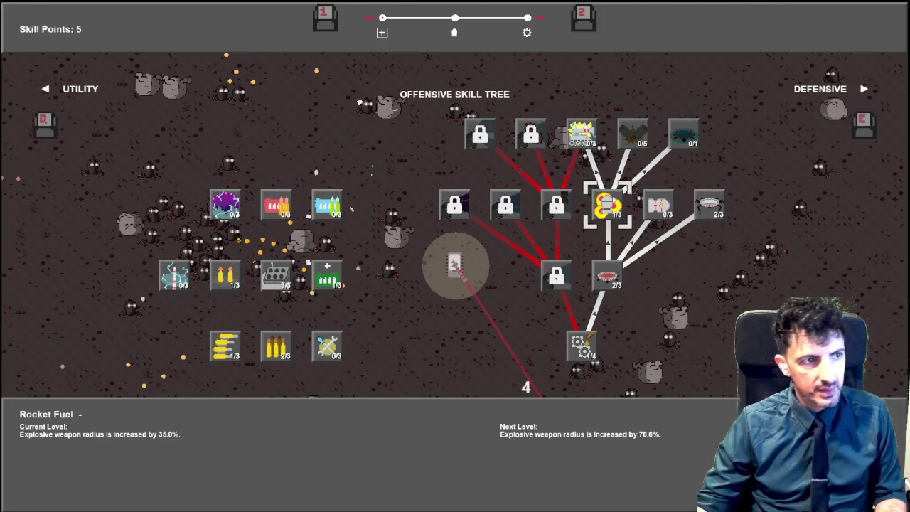
Upgrade Incendiary Rounds, check the defensive and utility trees, and return to play
{"action": "key", "text": "e"}
{"action": "key", "text": "q"}
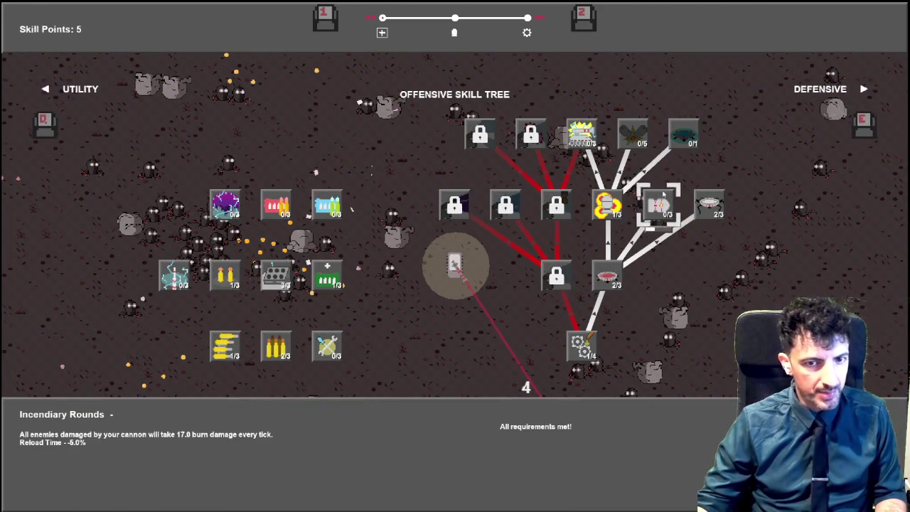
{"action": "left_click", "coordinate": [663, 194]}
{"action": "key", "text": "e"}
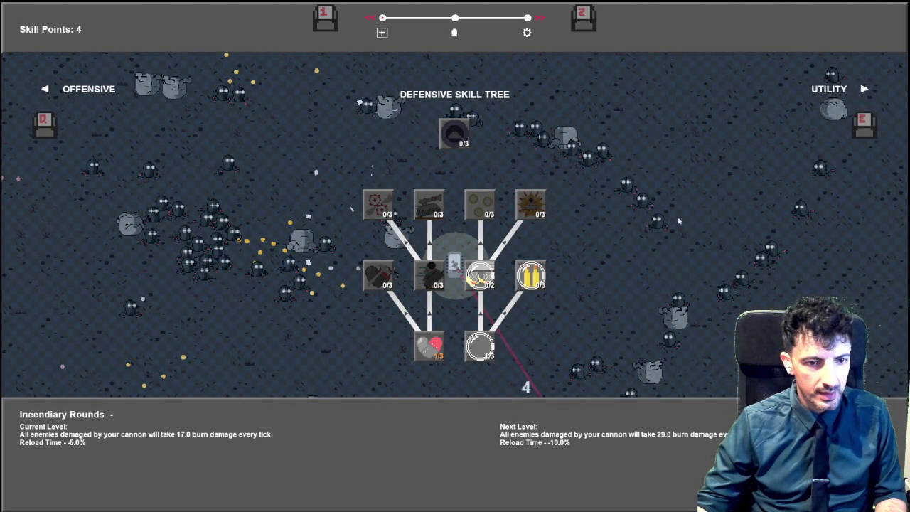
{"action": "key", "text": "e"}
{"action": "key", "text": "q"}
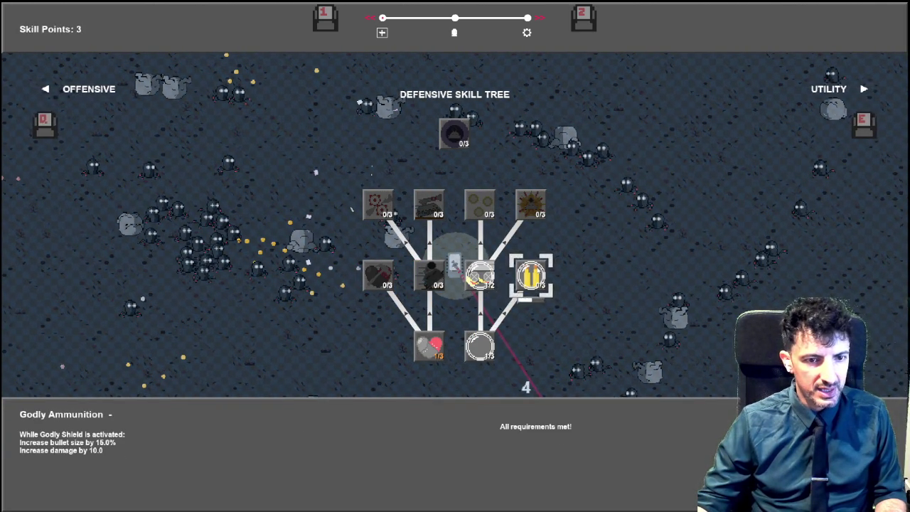
{"action": "key", "text": "Escape"}
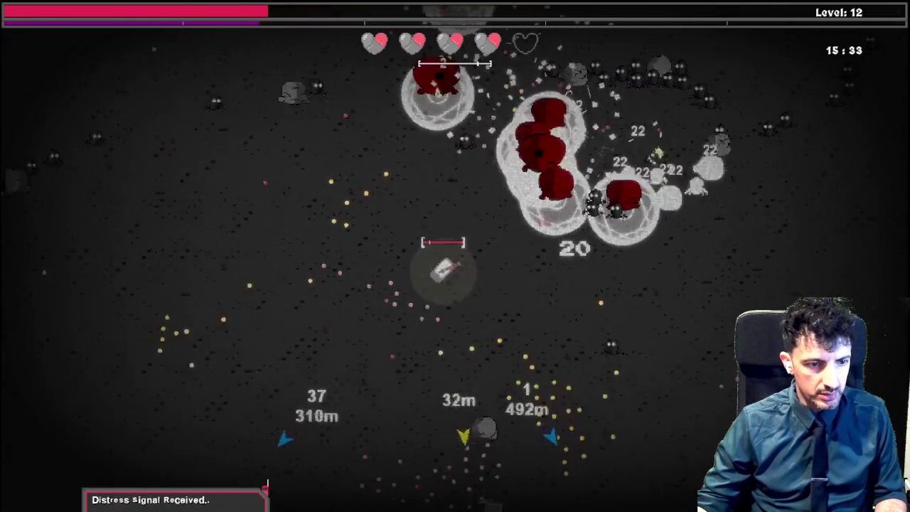
Walk onto the item box and equip the Heroic Medal
{"action": "key", "text": "s"}
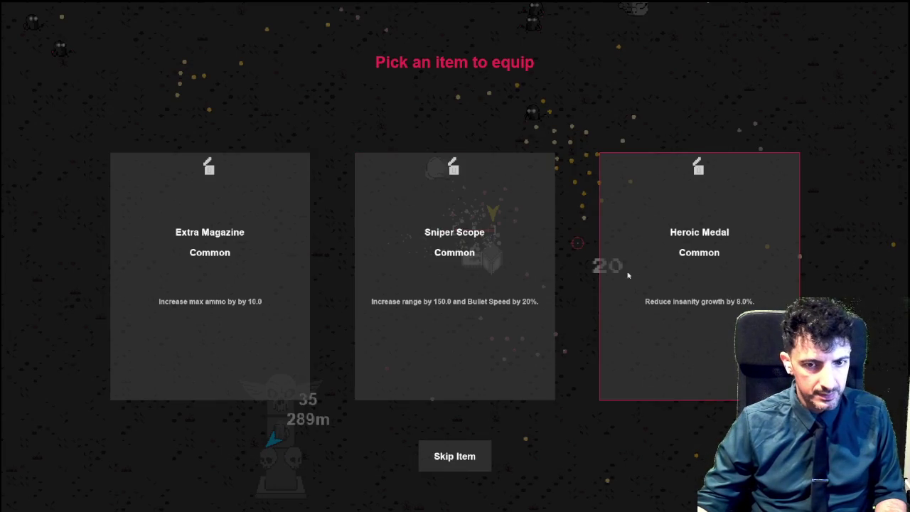
{"action": "left_click", "coordinate": [680, 270]}
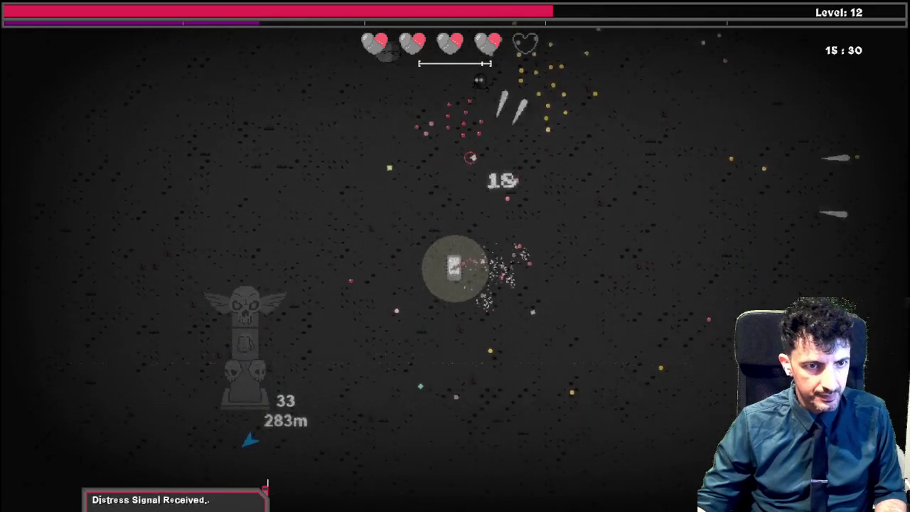
{"action": "key", "text": "s"}
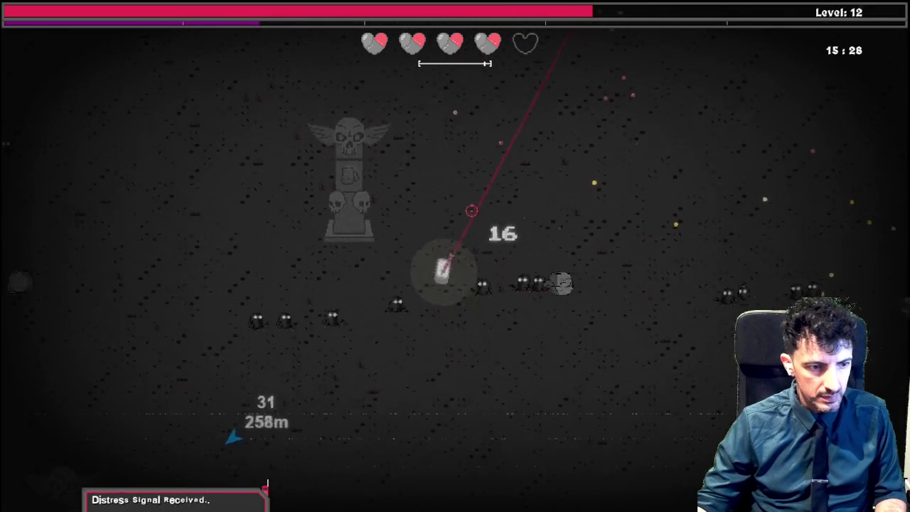
Head down-left until the distress-signal spaceship comes into view
{"action": "key", "text": "s"}
{"action": "key", "text": "a"}
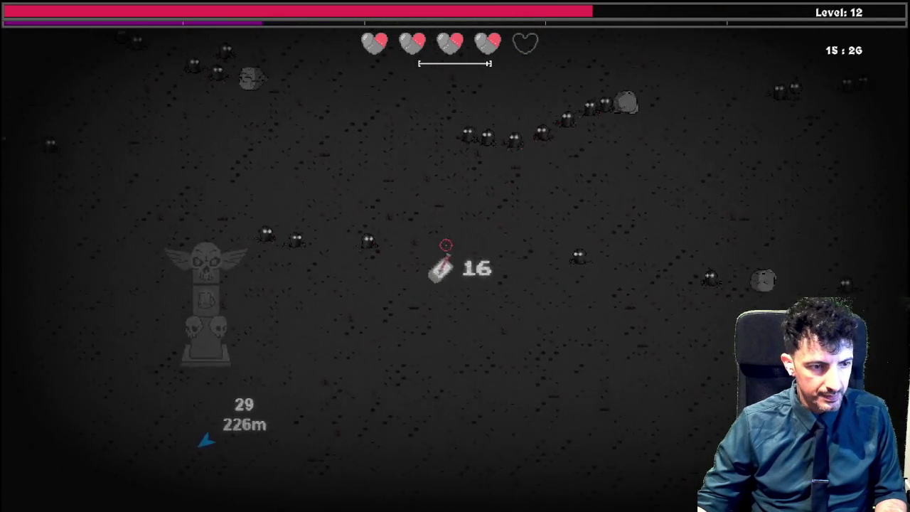
{"action": "key", "text": "s"}
{"action": "key", "text": "a"}
{"action": "key", "text": "s"}
{"action": "key", "text": "a"}
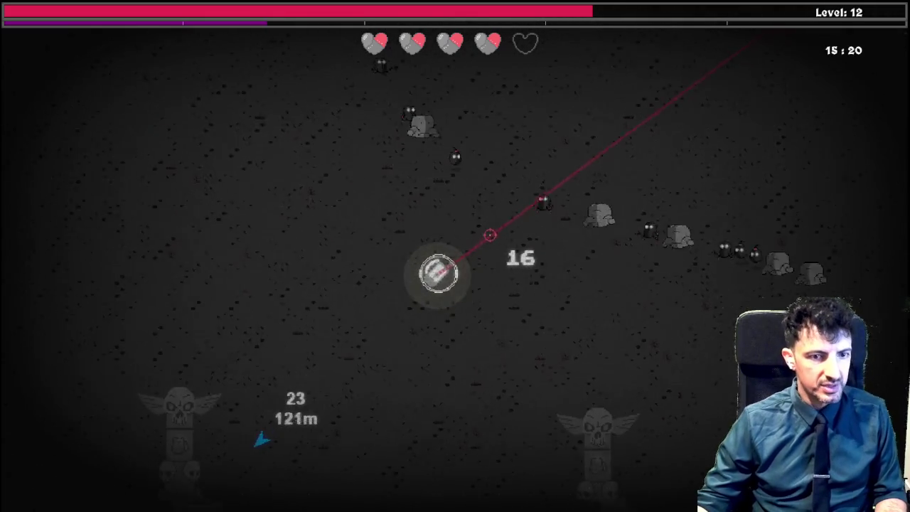
{"action": "key", "text": "s"}
{"action": "key", "text": "a"}
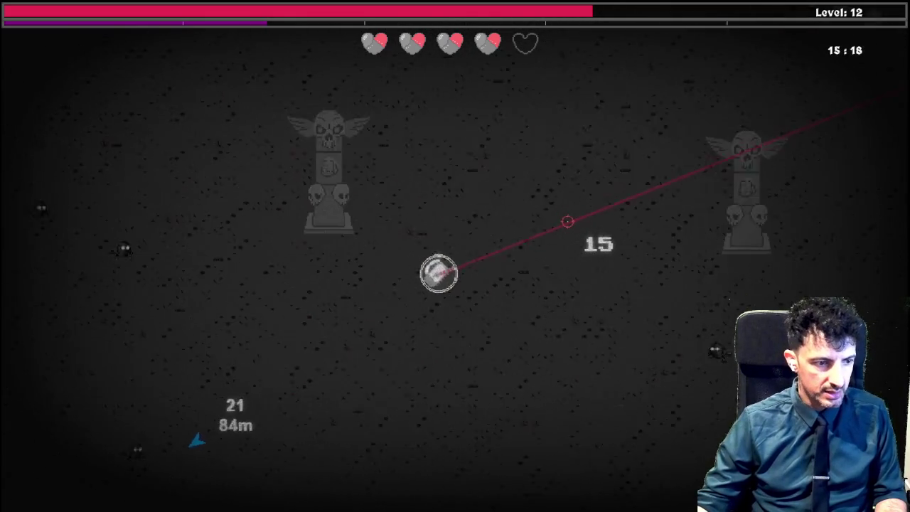
{"action": "key", "text": "s"}
{"action": "key", "text": "a"}
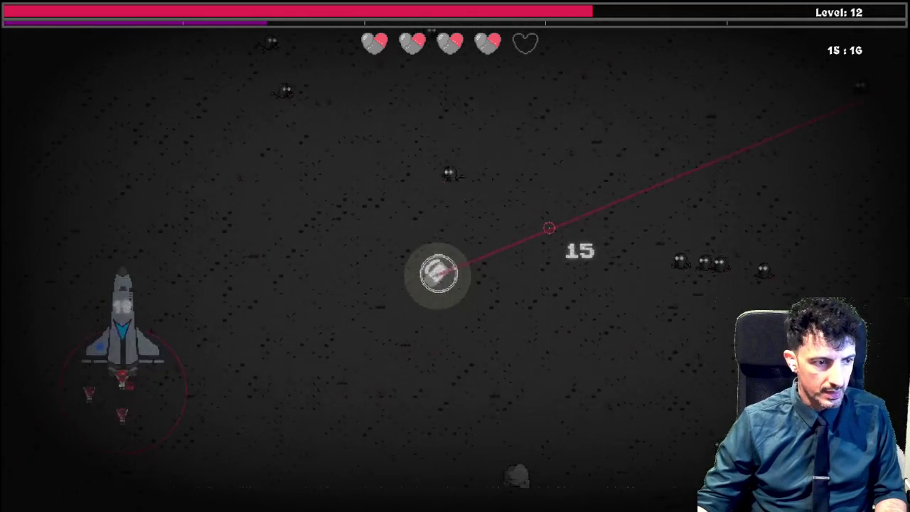
Reach the spaceship and circle it, killing attackers toward the 42/42 event kills
{"action": "key", "text": "s"}
{"action": "key", "text": "a"}
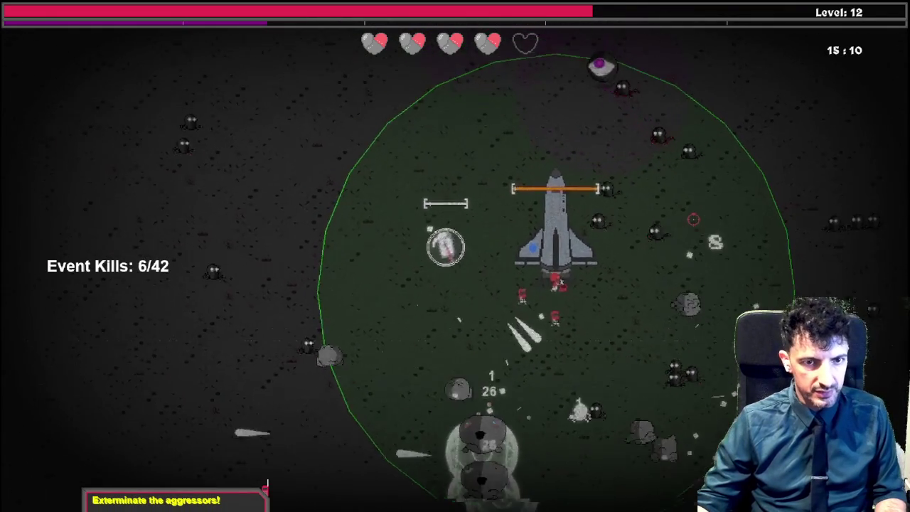
{"action": "key", "text": "w"}
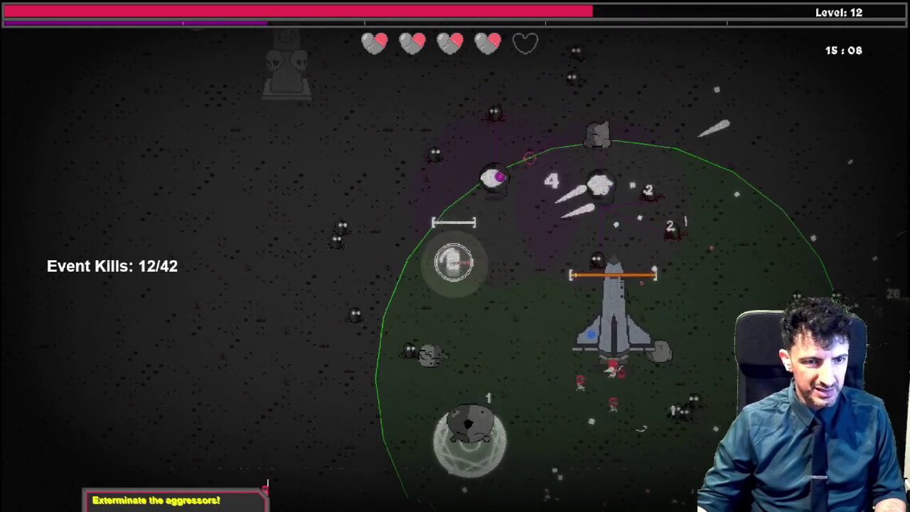
{"action": "key", "text": "s"}
{"action": "key", "text": "d"}
{"action": "key", "text": "a"}
{"action": "key", "text": "s"}
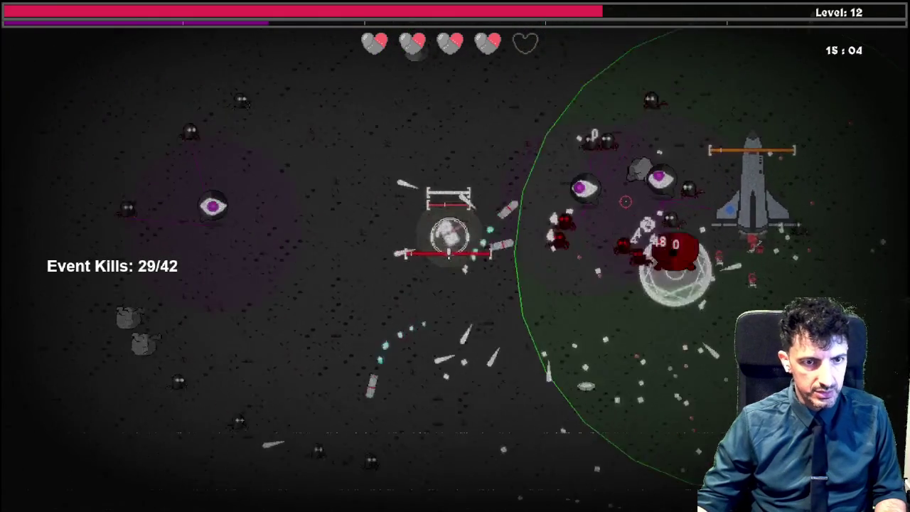
Finish the remaining event kills and move away from the spaceship
{"action": "key", "text": "d"}
{"action": "key", "text": "w"}
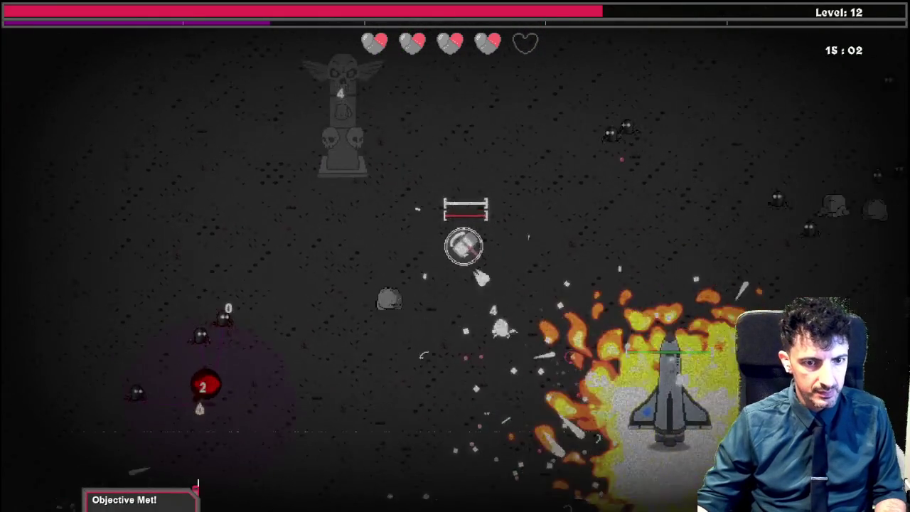
{"action": "key", "text": "s"}
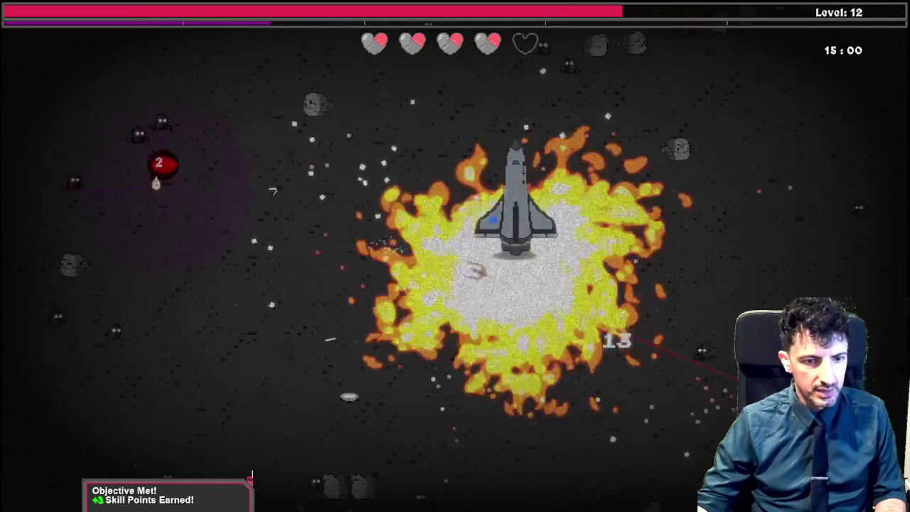
{"action": "key", "text": "d"}
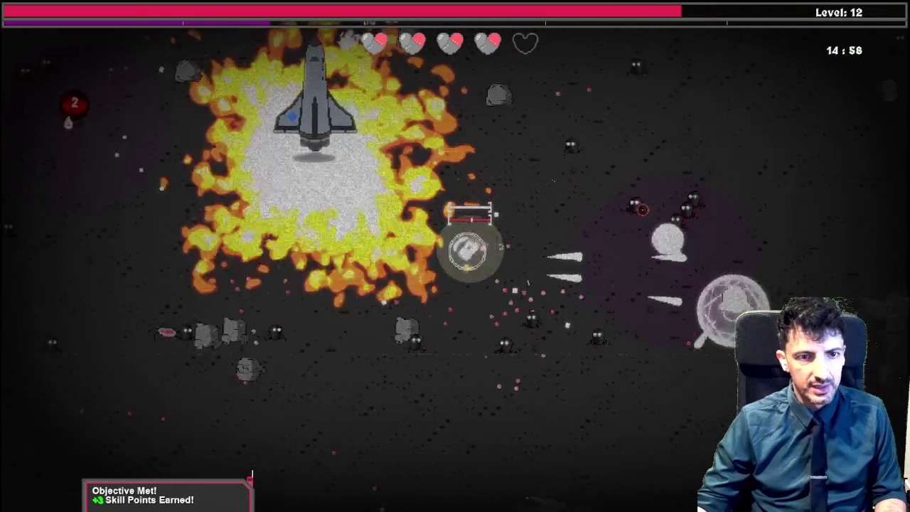
Roam the arena fighting enemies until the level reaches 14
{"action": "key", "text": "d"}
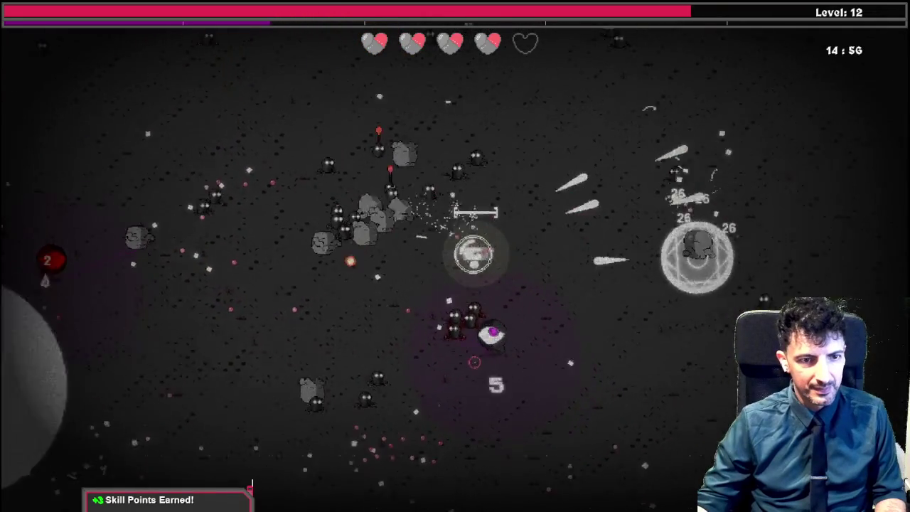
{"action": "key", "text": "d"}
{"action": "key", "text": "w"}
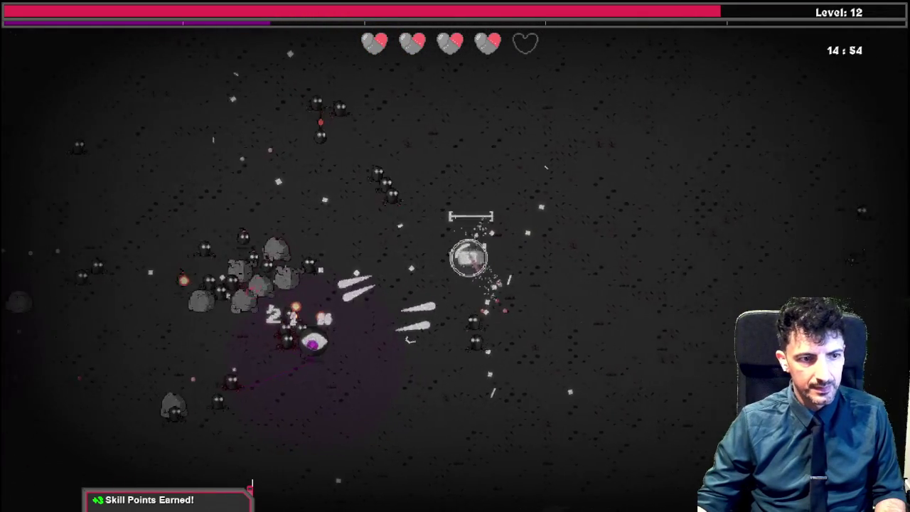
{"action": "key", "text": "d"}
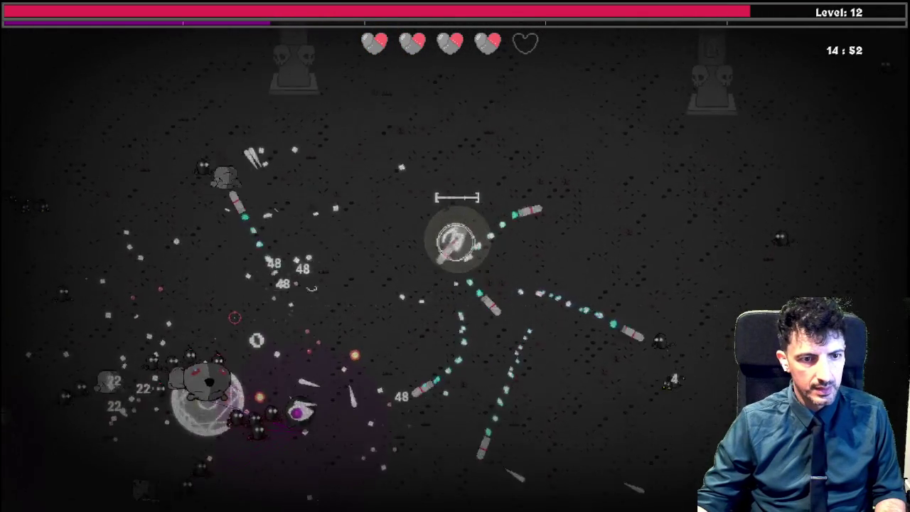
{"action": "key", "text": "s"}
{"action": "key", "text": "w"}
{"action": "key", "text": "a"}
{"action": "key", "text": "a"}
{"action": "key", "text": "w"}
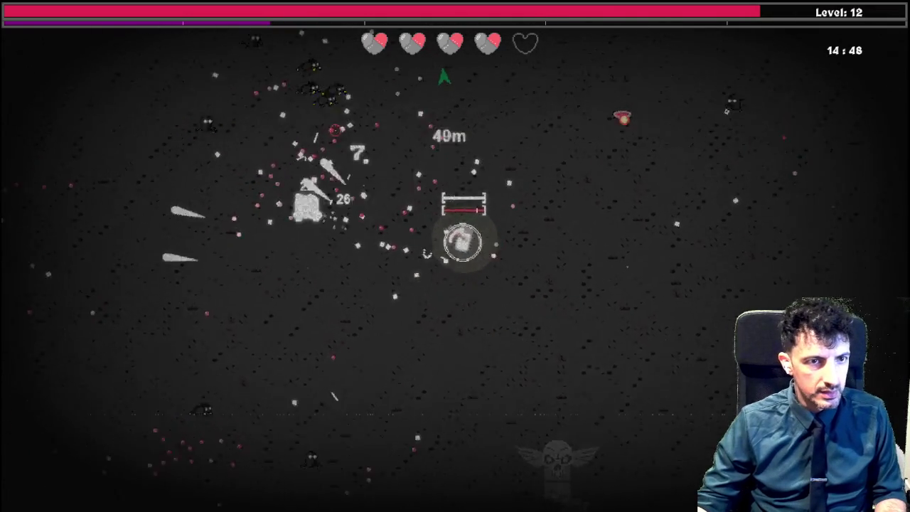
{"action": "key", "text": "w"}
{"action": "key", "text": "a"}
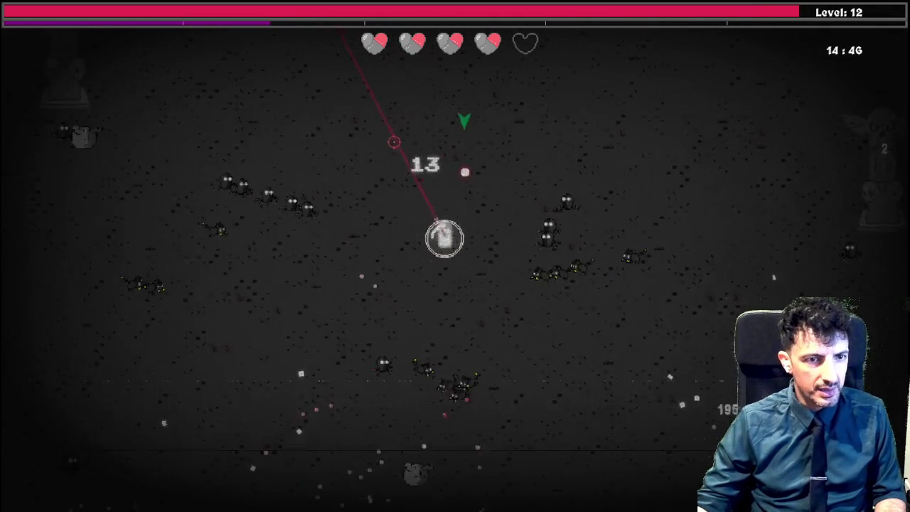
Collect experience around the arena while staying clear of the monster
{"action": "key", "text": "w"}
{"action": "key", "text": "d"}
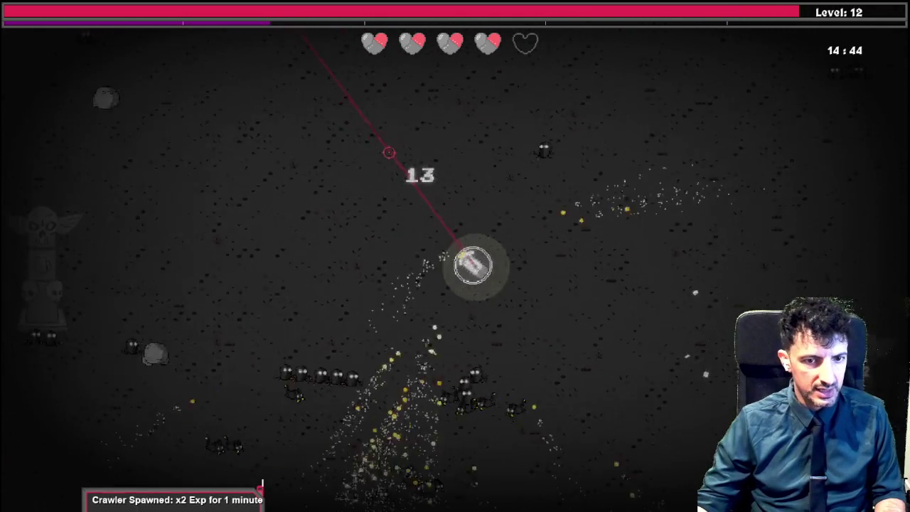
{"action": "key", "text": "s"}
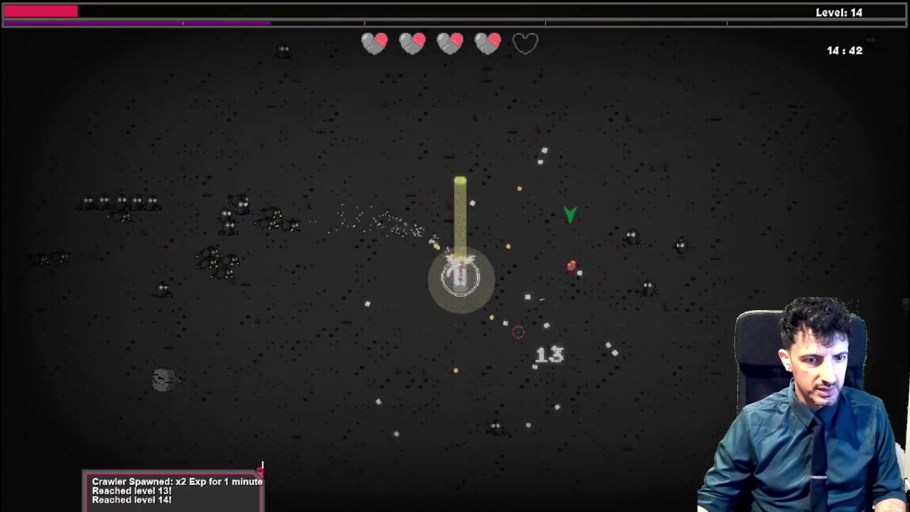
{"action": "key", "text": "s"}
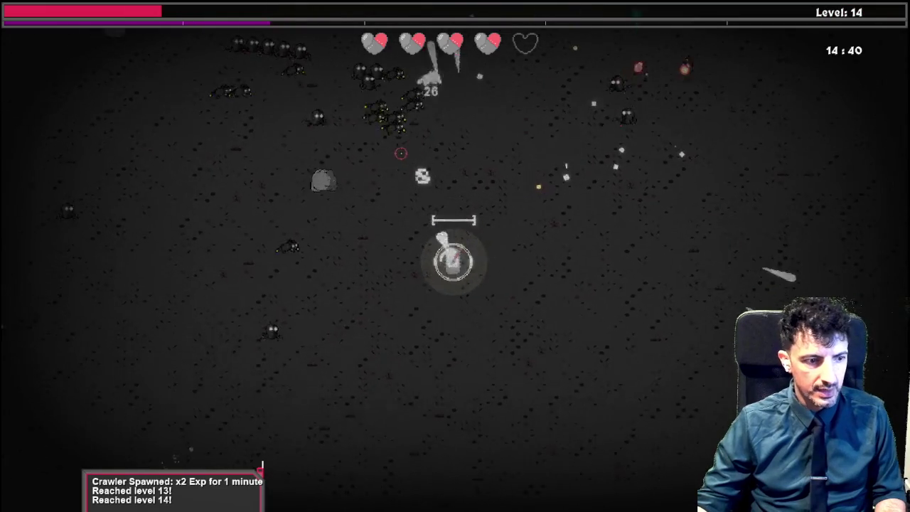
{"action": "key", "text": "d"}
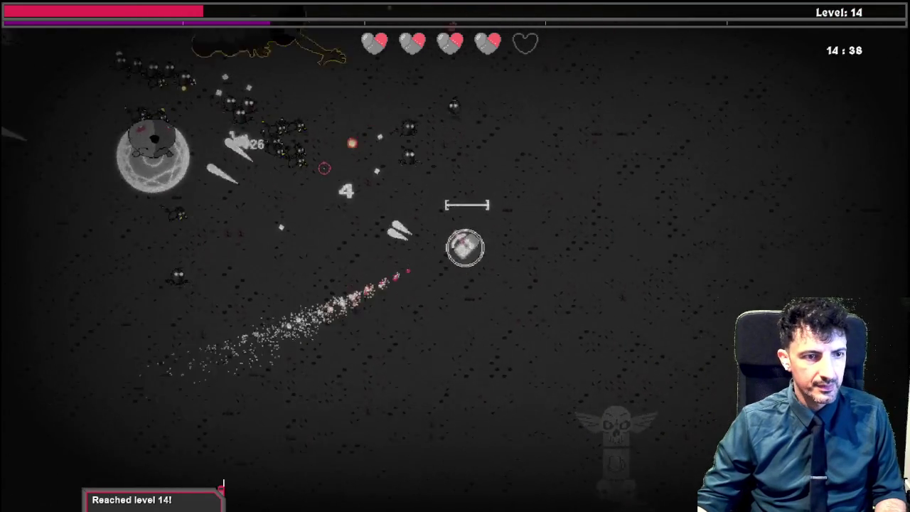
{"action": "key", "text": "s"}
{"action": "key", "text": "d"}
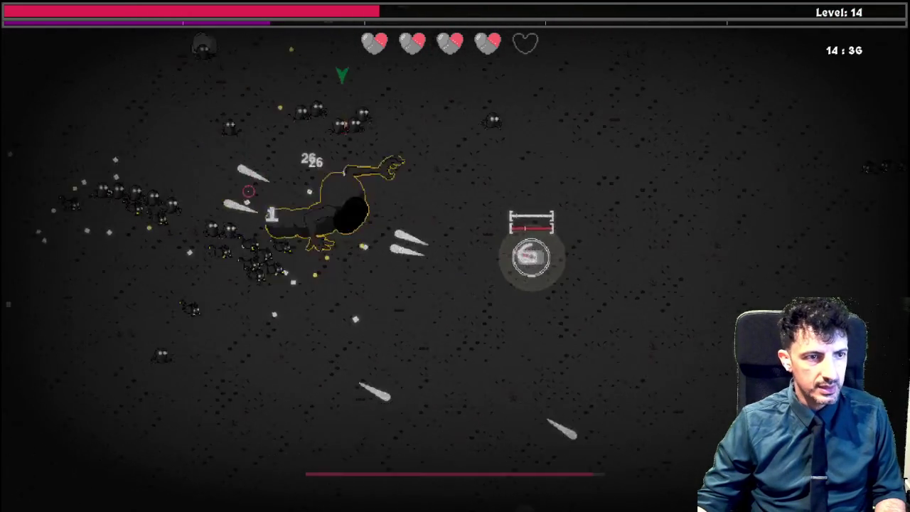
{"action": "key", "text": "a"}
{"action": "key", "text": "s"}
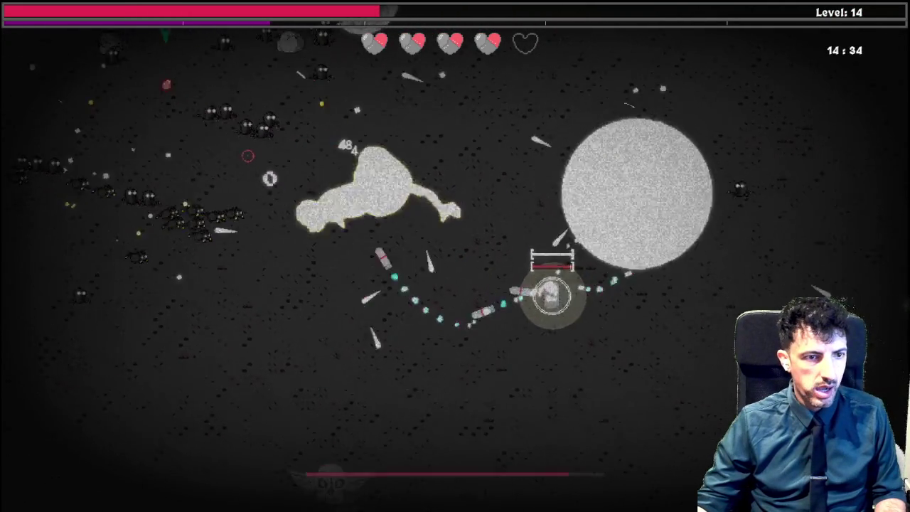
{"action": "key", "text": "a"}
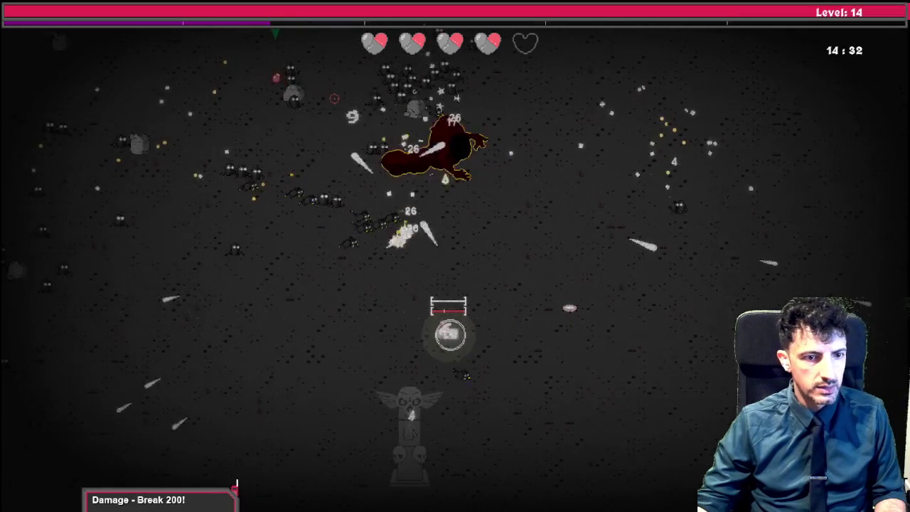
{"action": "key", "text": "w"}
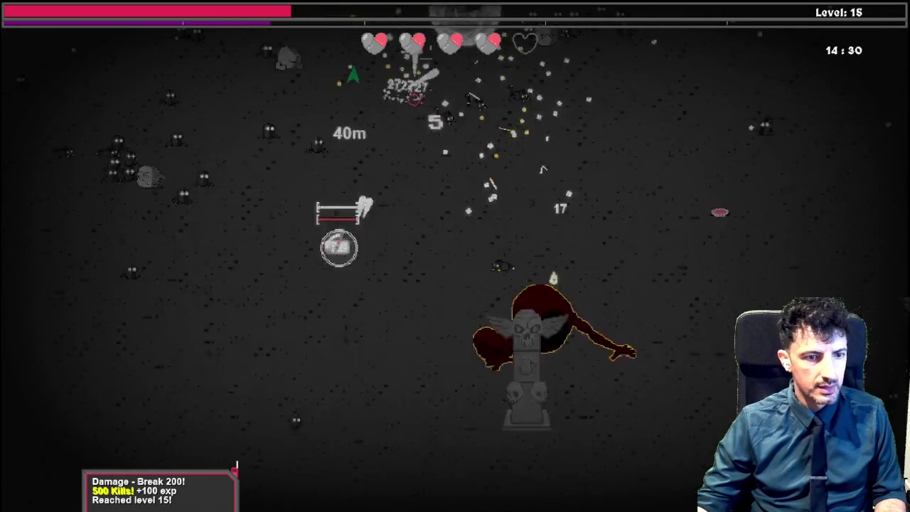
{"action": "key", "text": "a"}
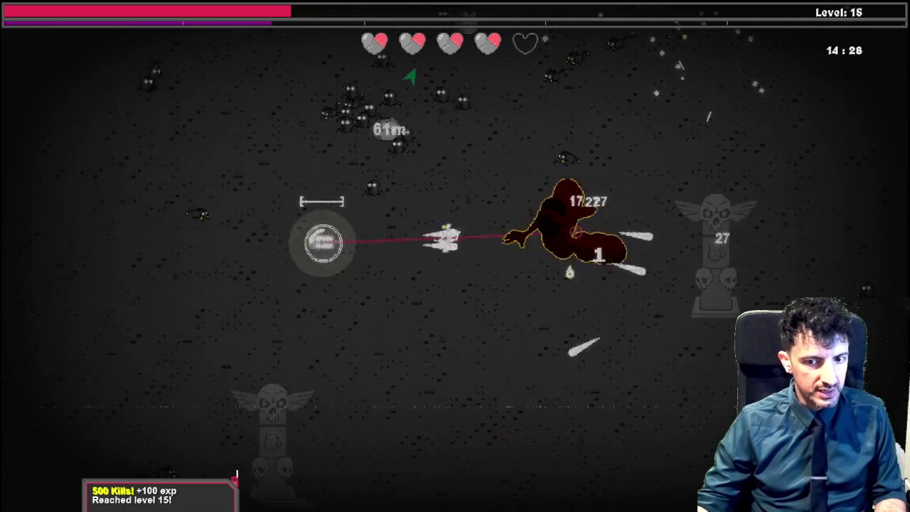
{"action": "key", "text": "a"}
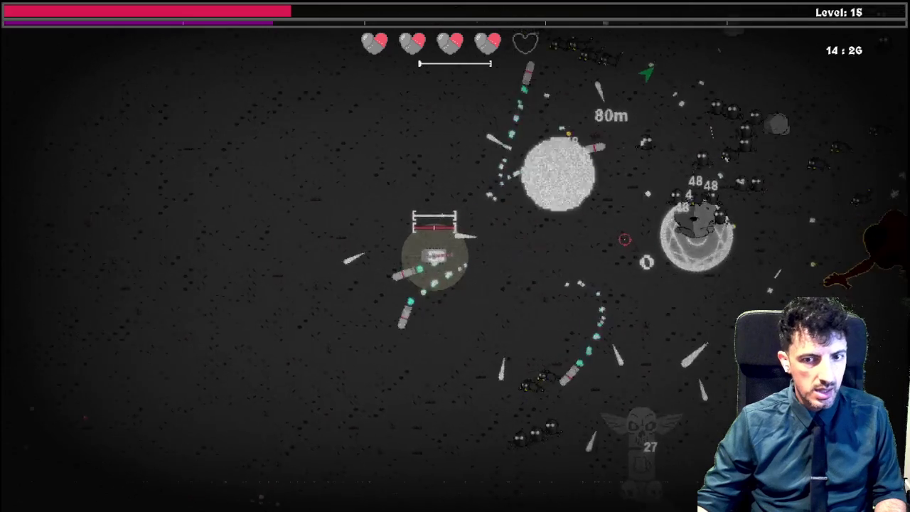
{"action": "key", "text": "s"}
{"action": "key", "text": "s"}
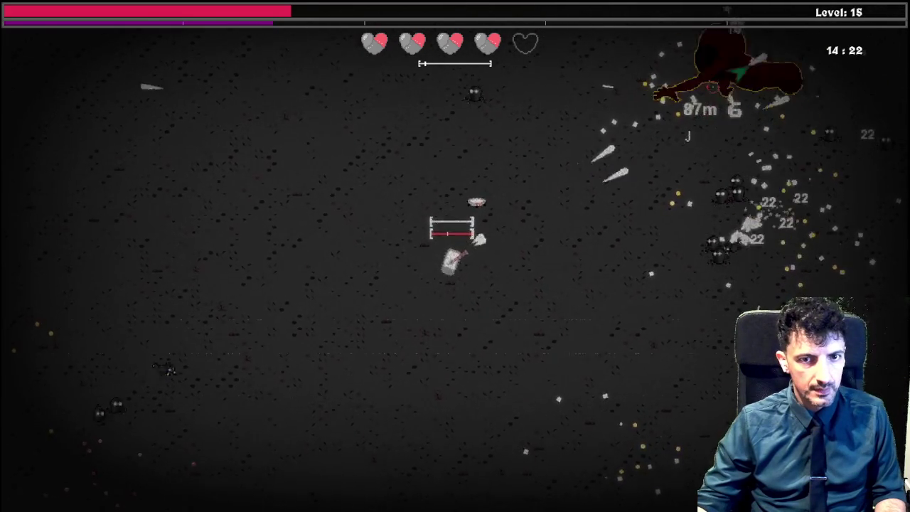
{"action": "key", "text": "s"}
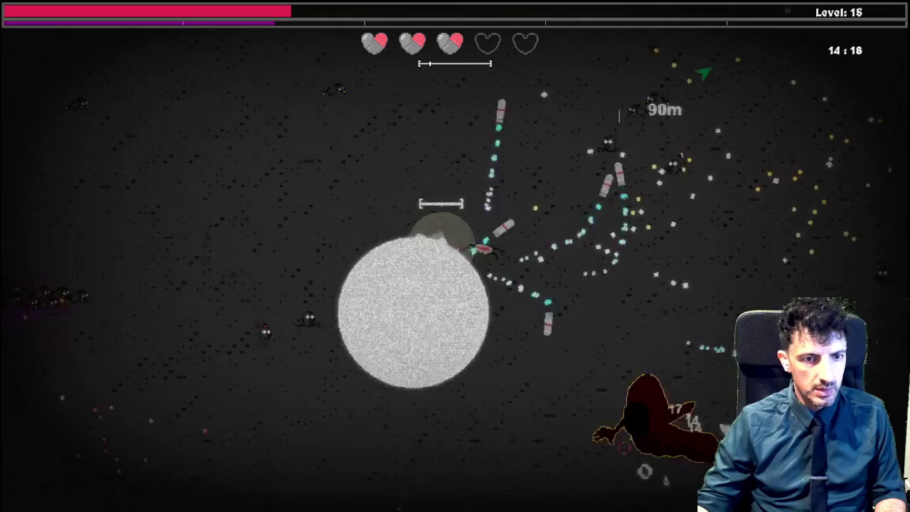
Keep leveling to 21, then choose Veggie Patch from the three offered items
{"action": "key", "text": "w"}
{"action": "key", "text": "w"}
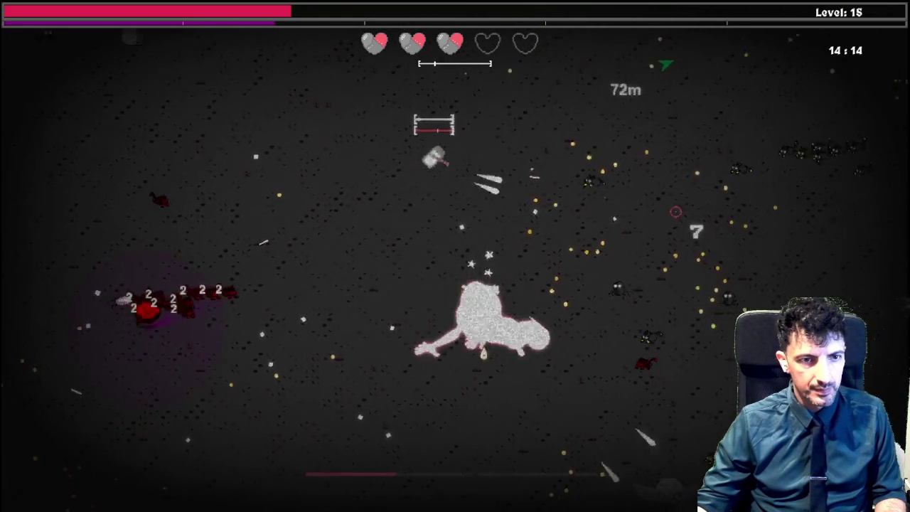
{"action": "key", "text": "w"}
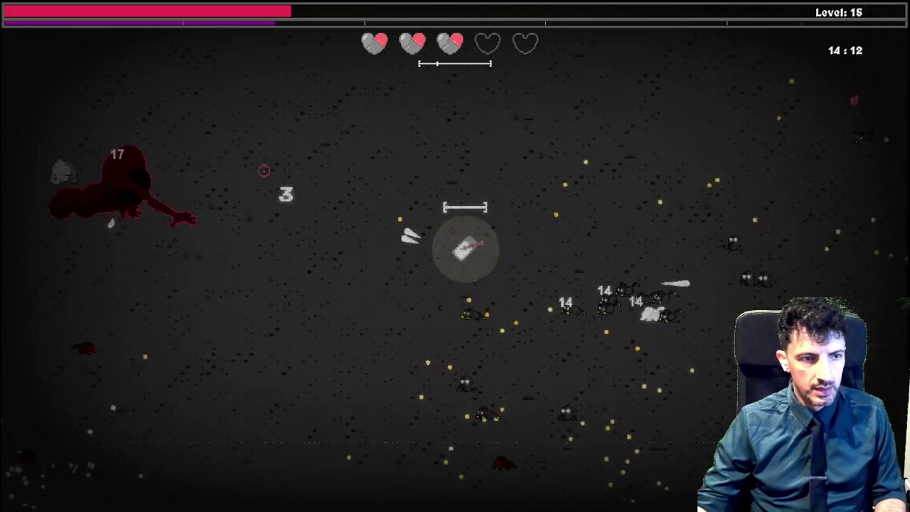
{"action": "key", "text": "w"}
{"action": "key", "text": "d"}
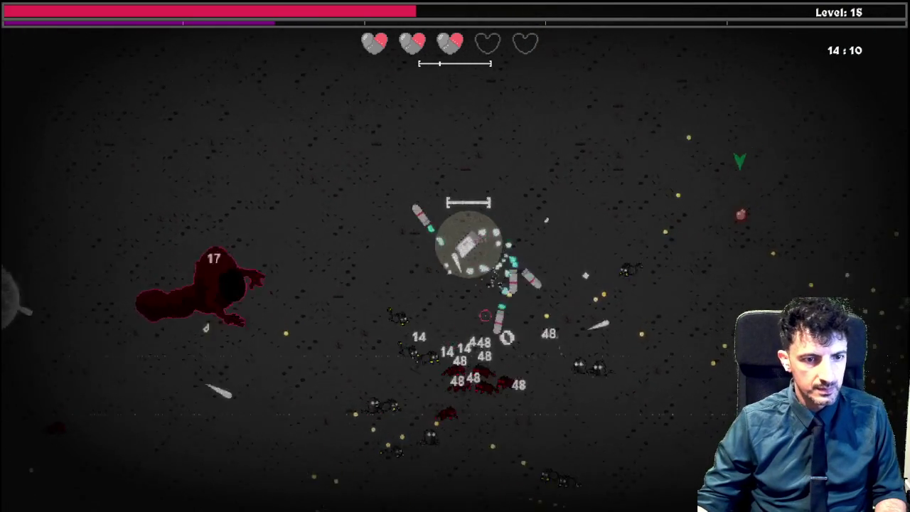
{"action": "key", "text": "d"}
{"action": "key", "text": "s"}
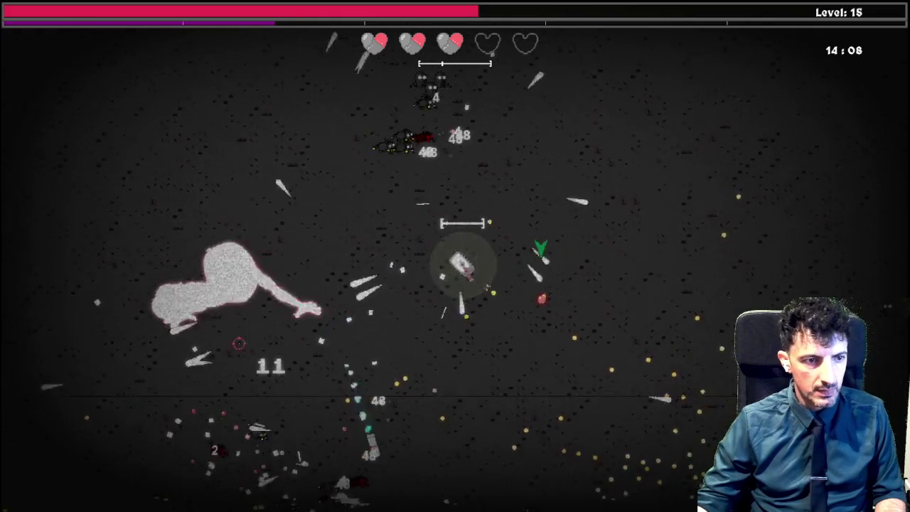
{"action": "key", "text": "d"}
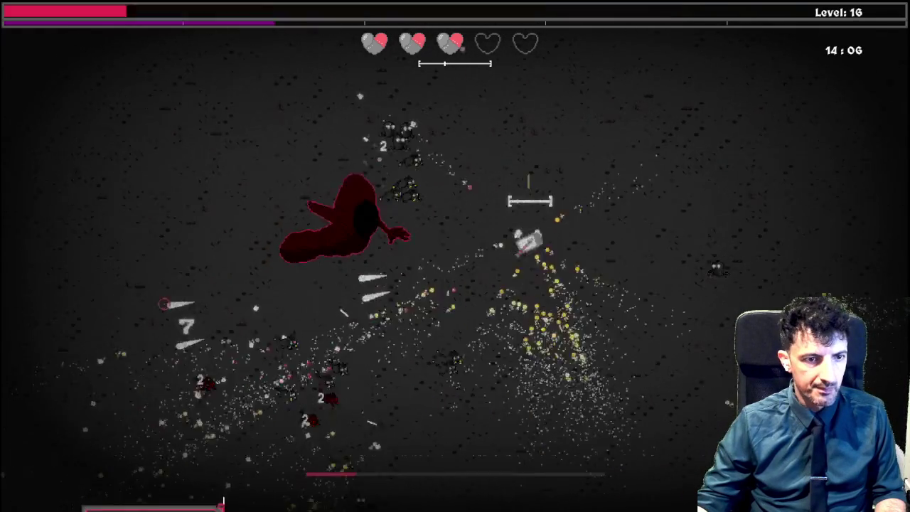
{"action": "key", "text": "w"}
{"action": "key", "text": "d"}
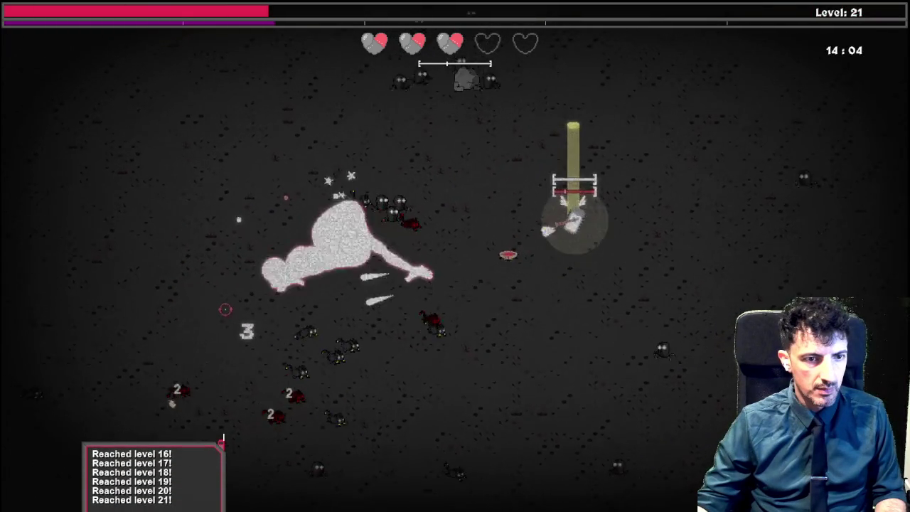
{"action": "key", "text": "s"}
{"action": "key", "text": "d"}
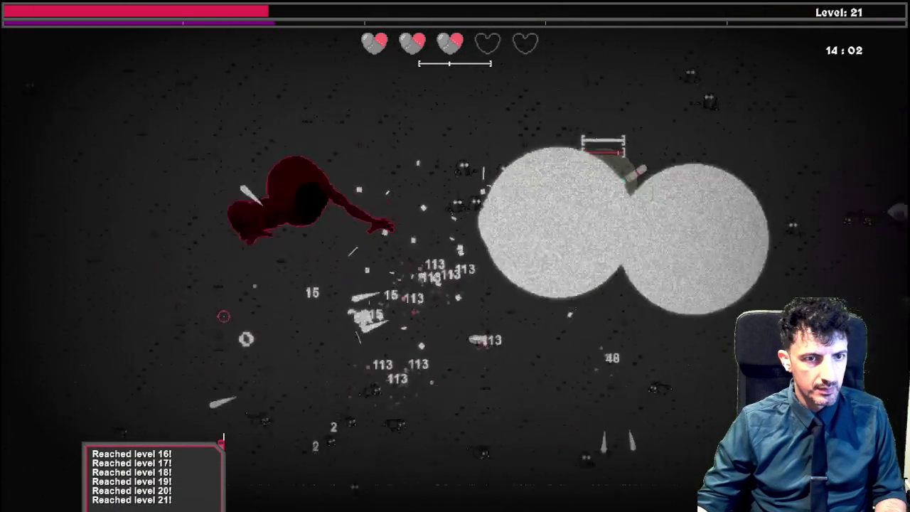
{"action": "key", "text": "a"}
{"action": "key", "text": "s"}
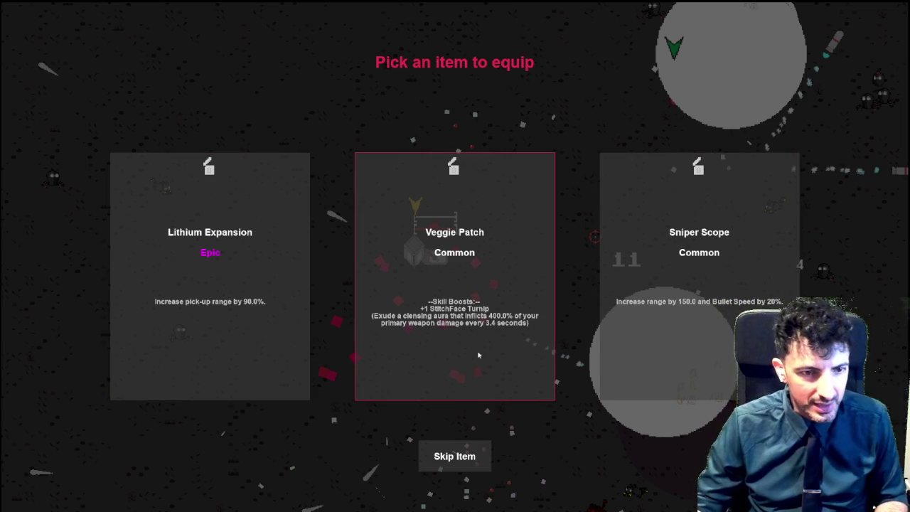
{"action": "left_click", "coordinate": [626, 285]}
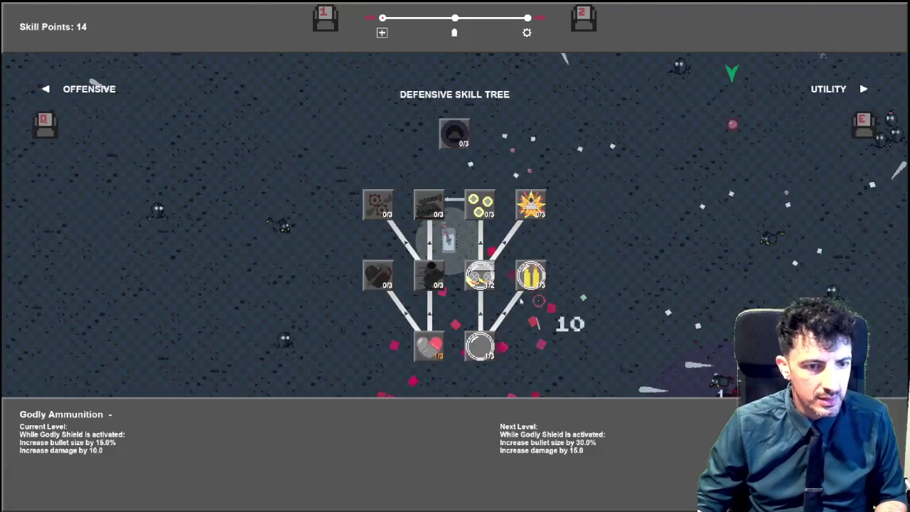
Spend a skill point upgrading the Turnip skill and return to play
{"action": "key", "text": "e"}
{"action": "left_click", "coordinate": [339, 346]}
{"action": "key", "text": "Escape"}
Push right through the enemies, then retreat down-left past the swarm
{"action": "key", "text": "w"}
{"action": "key", "text": "a"}
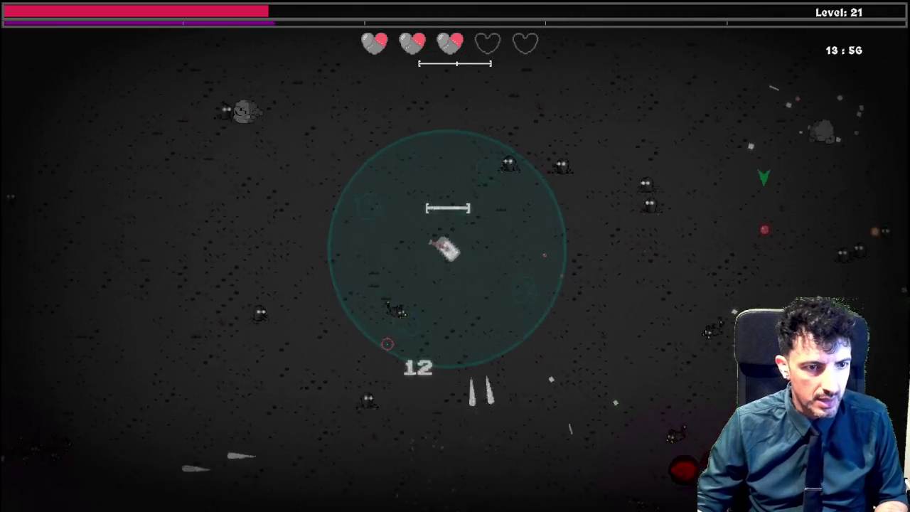
{"action": "key", "text": "w"}
{"action": "key", "text": "d"}
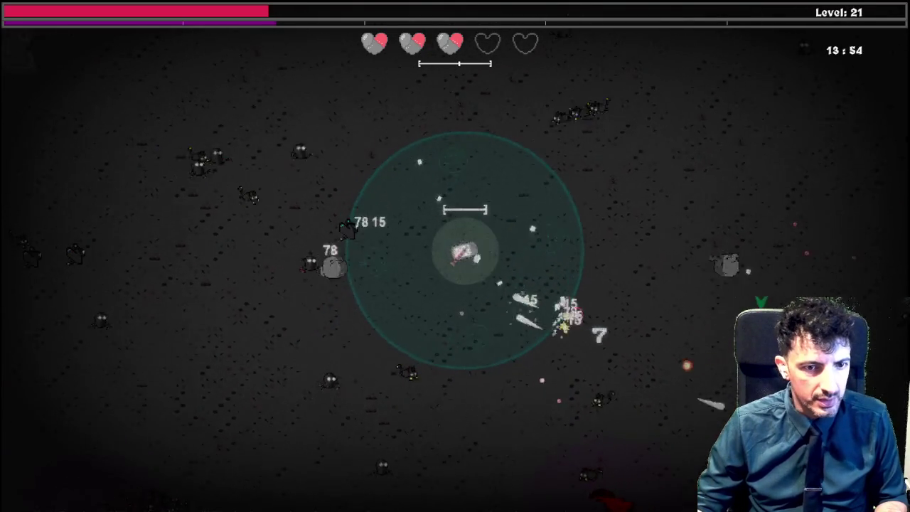
{"action": "key", "text": "d"}
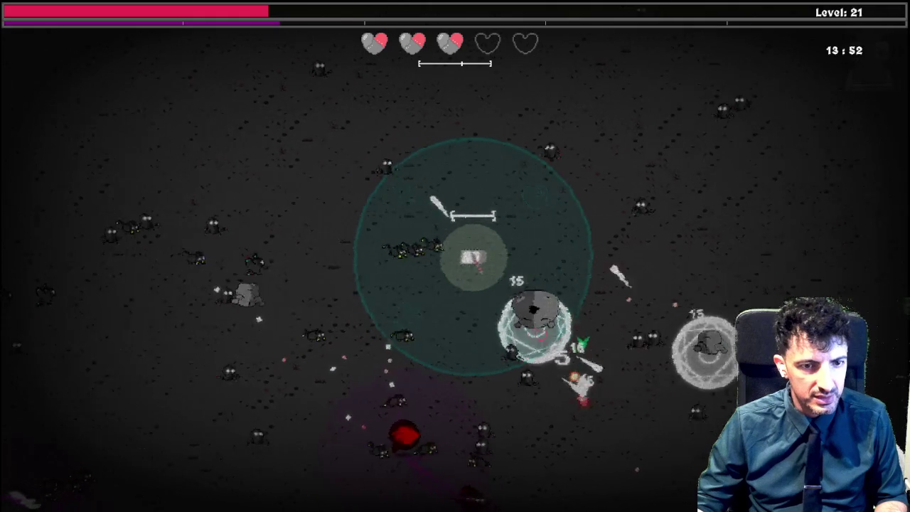
{"action": "key", "text": "d"}
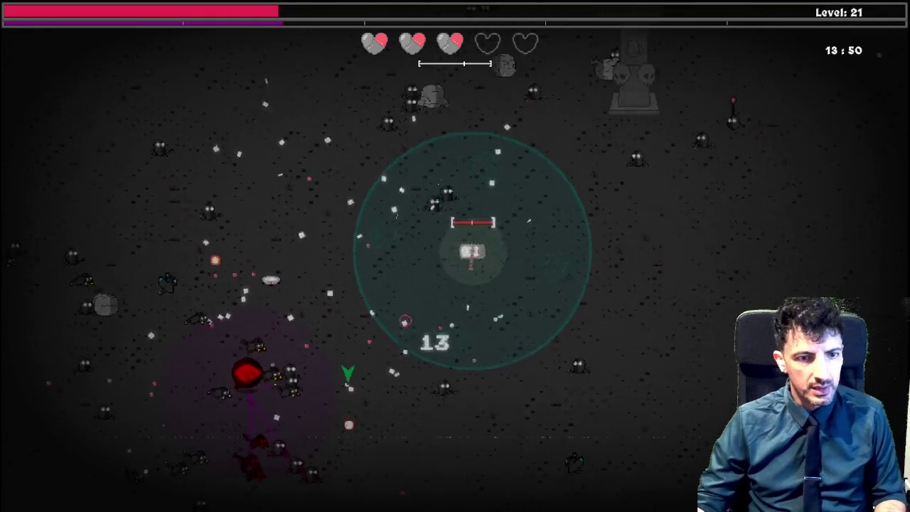
{"action": "key", "text": "d"}
{"action": "key", "text": "s"}
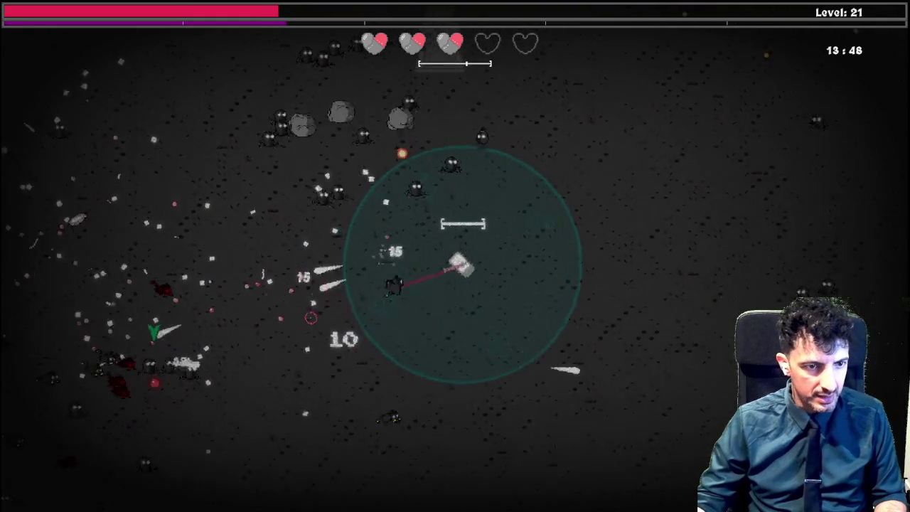
{"action": "key", "text": "s"}
{"action": "key", "text": "a"}
{"action": "key", "text": "a"}
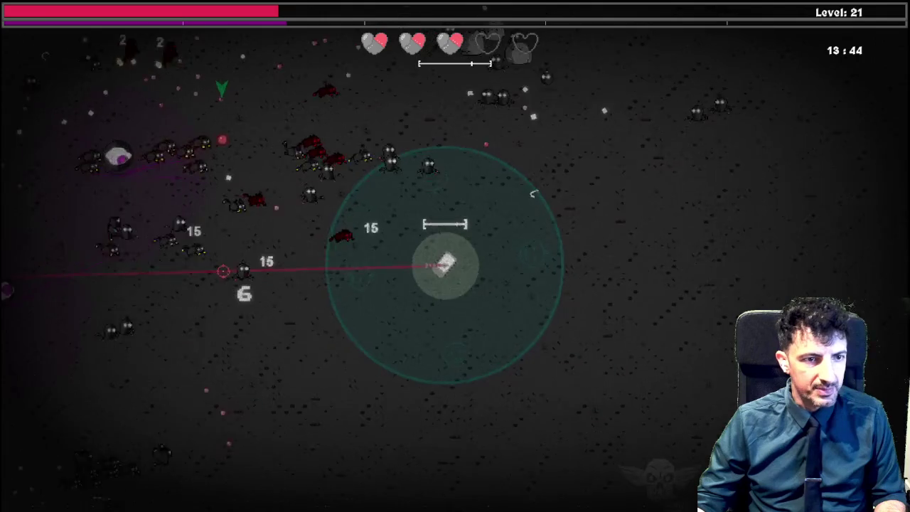
{"action": "key", "text": "a"}
{"action": "key", "text": "s"}
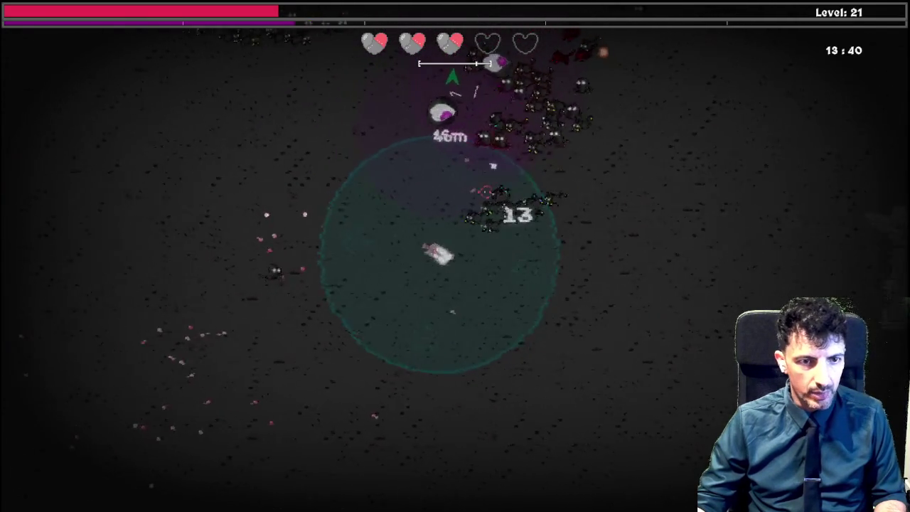
Fight around the spider boss until Combat Stim, Wallet Sized Photo and Mine Blueprint are offered
{"action": "key", "text": "a"}
{"action": "key", "text": "s"}
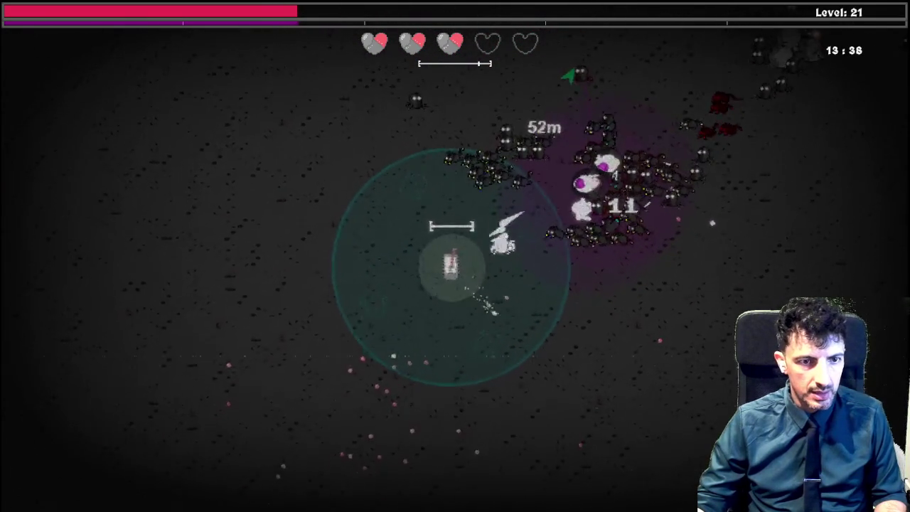
{"action": "key", "text": "a"}
{"action": "key", "text": "s"}
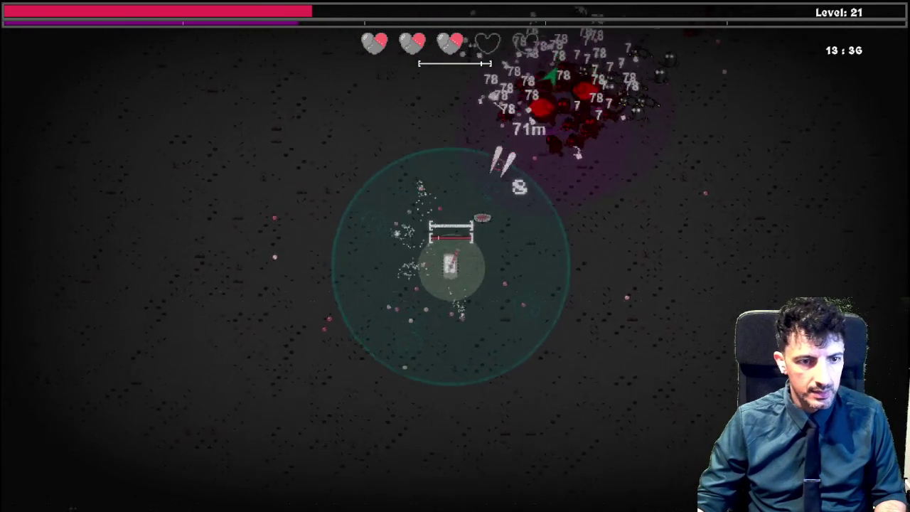
{"action": "key", "text": "a"}
{"action": "key", "text": "a"}
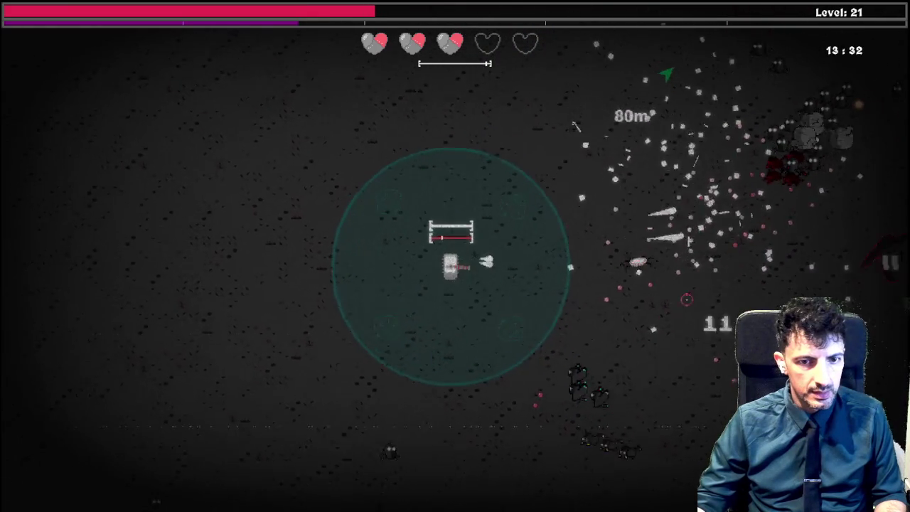
{"action": "key", "text": "d"}
{"action": "key", "text": "a"}
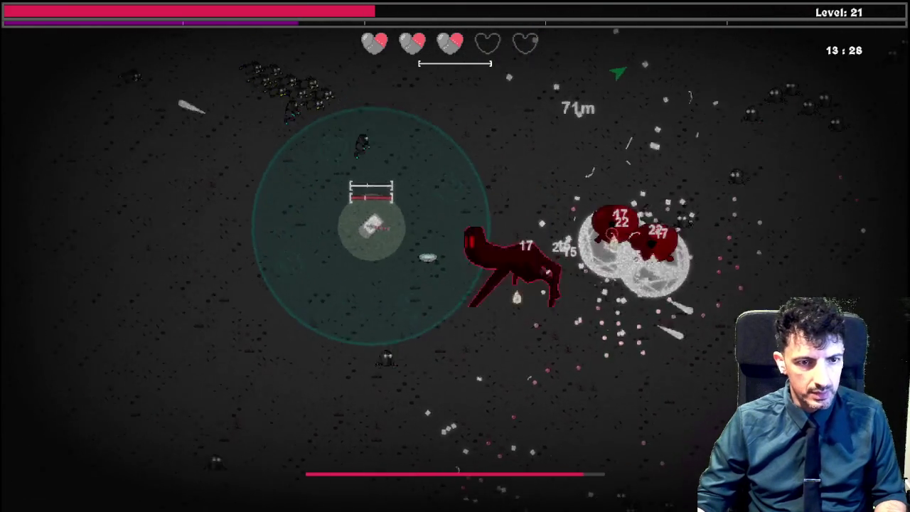
{"action": "key", "text": "a"}
{"action": "key", "text": "a"}
{"action": "key", "text": "d"}
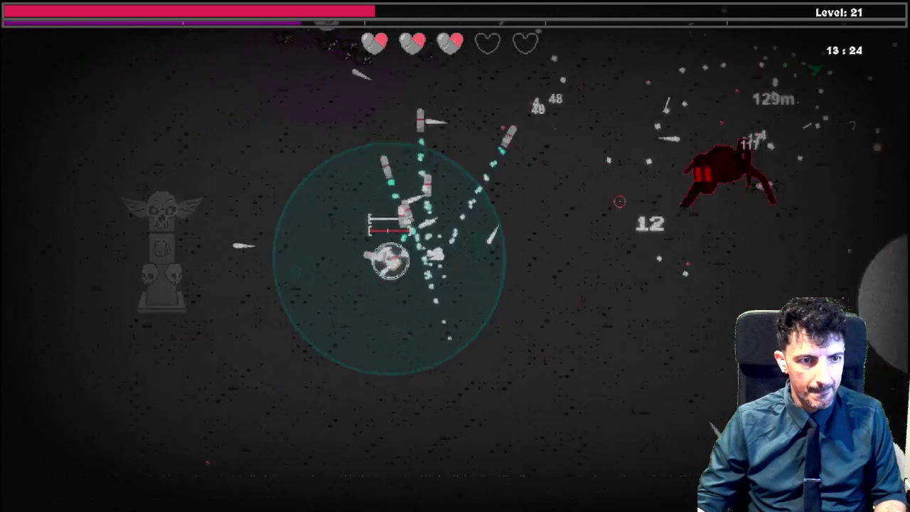
{"action": "key", "text": "a"}
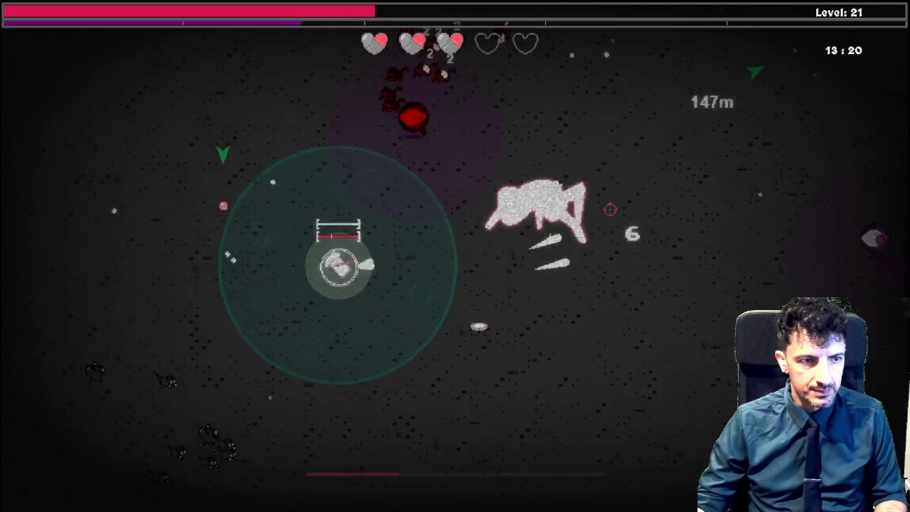
{"action": "key", "text": "w"}
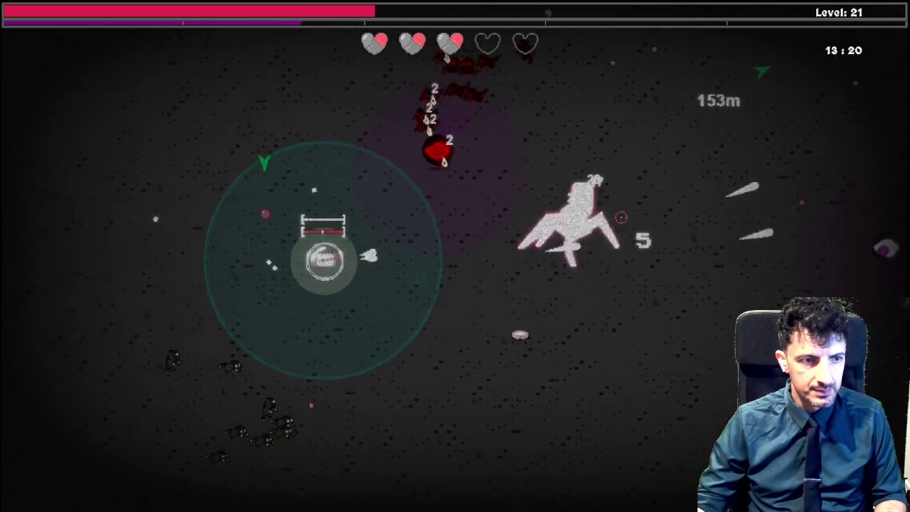
{"action": "key", "text": "w"}
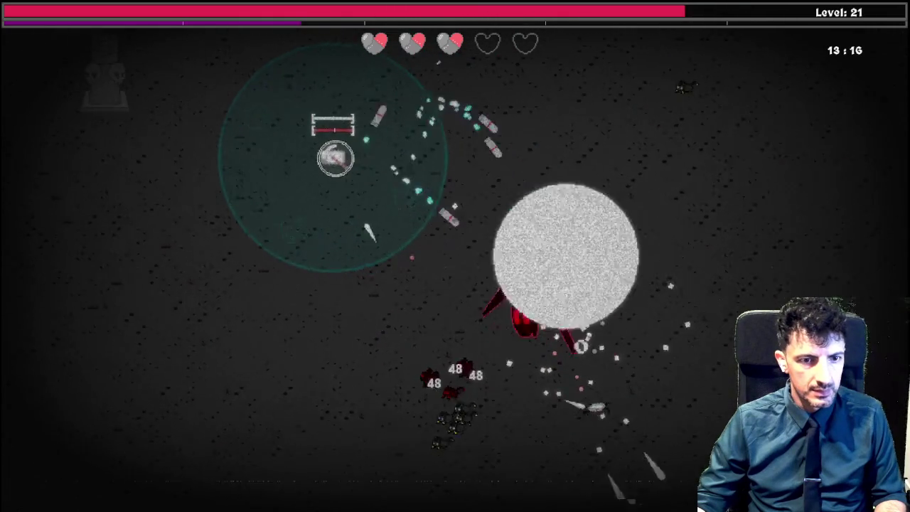
{"action": "key", "text": "d"}
{"action": "key", "text": "d"}
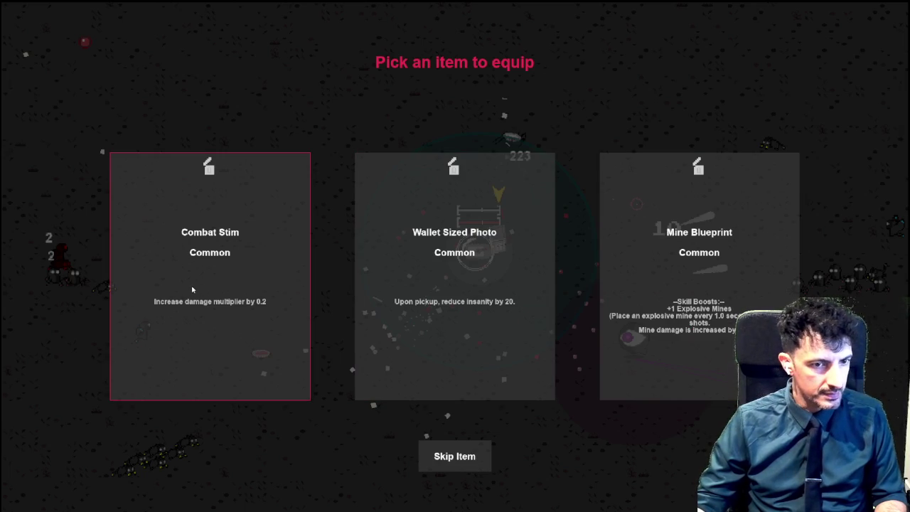
Equip the Combat Stim card, fight through enemies to level 22, then quit the game
{"action": "left_click", "coordinate": [213, 291]}
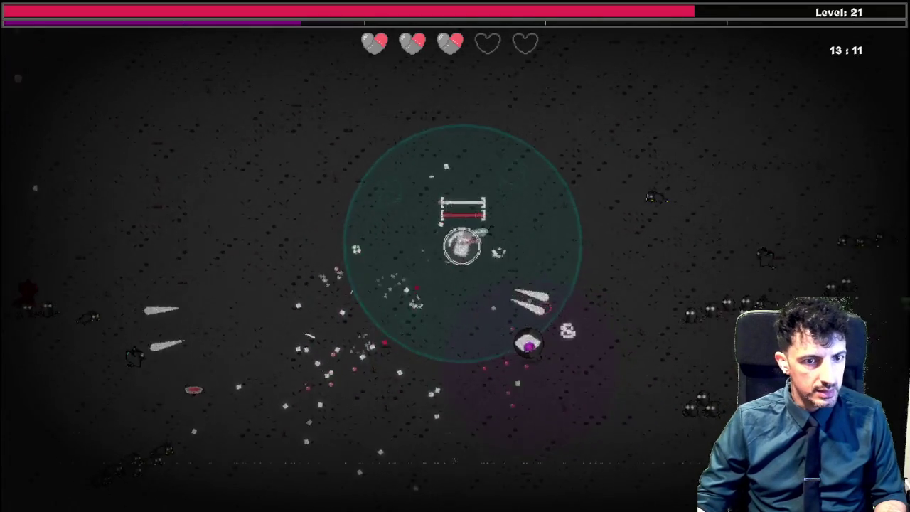
{"action": "key", "text": "w+d"}
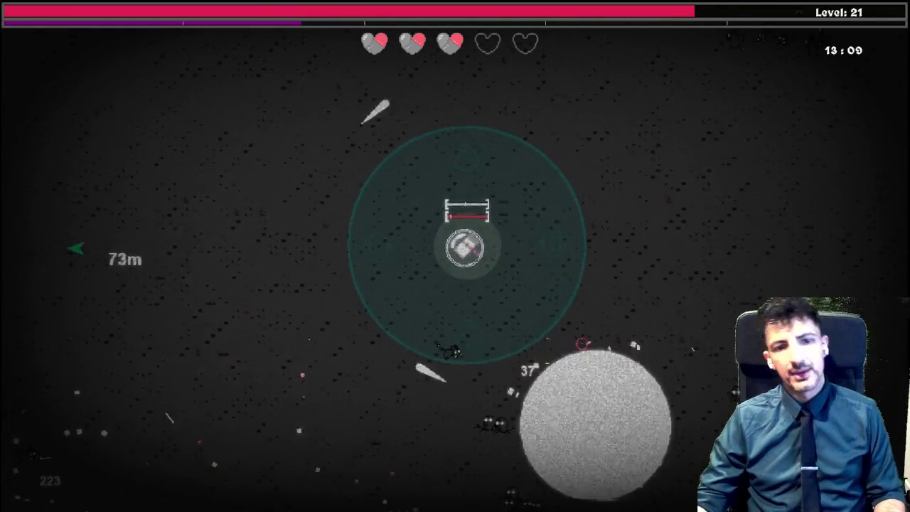
{"action": "key", "text": "d"}
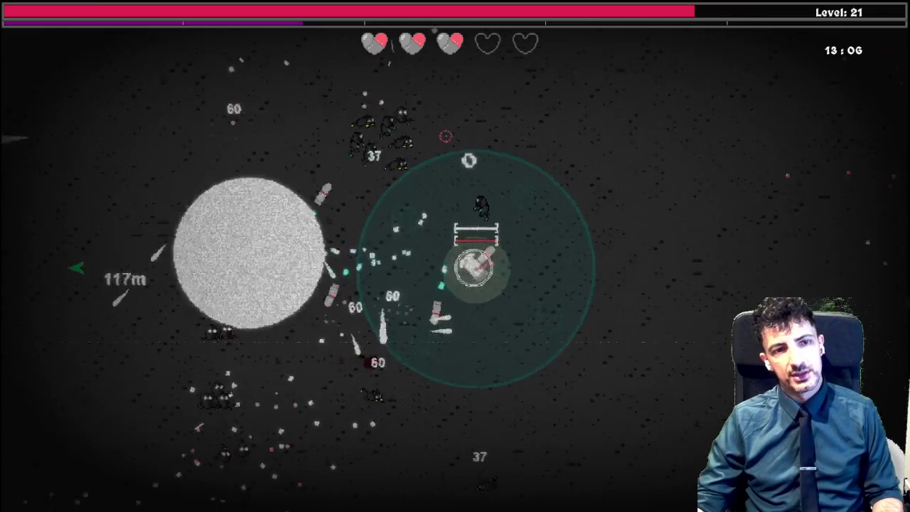
{"action": "key", "text": "d"}
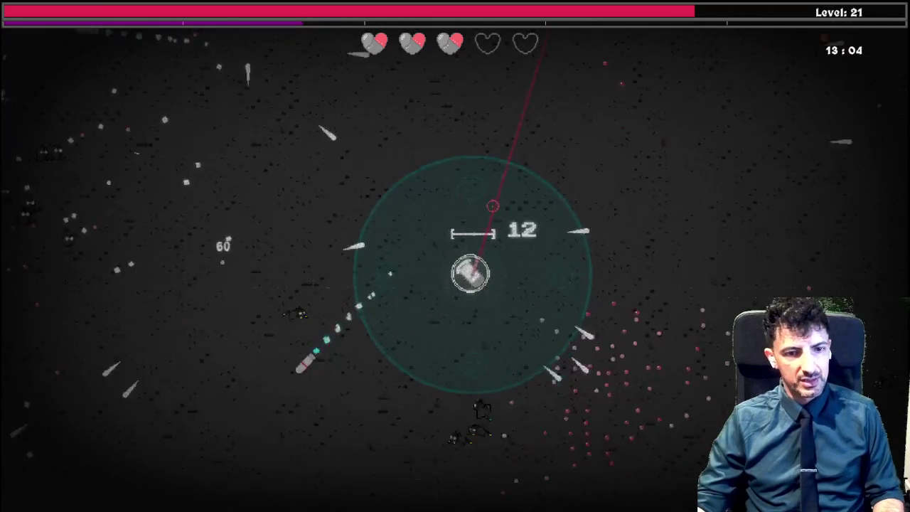
{"action": "key", "text": "w"}
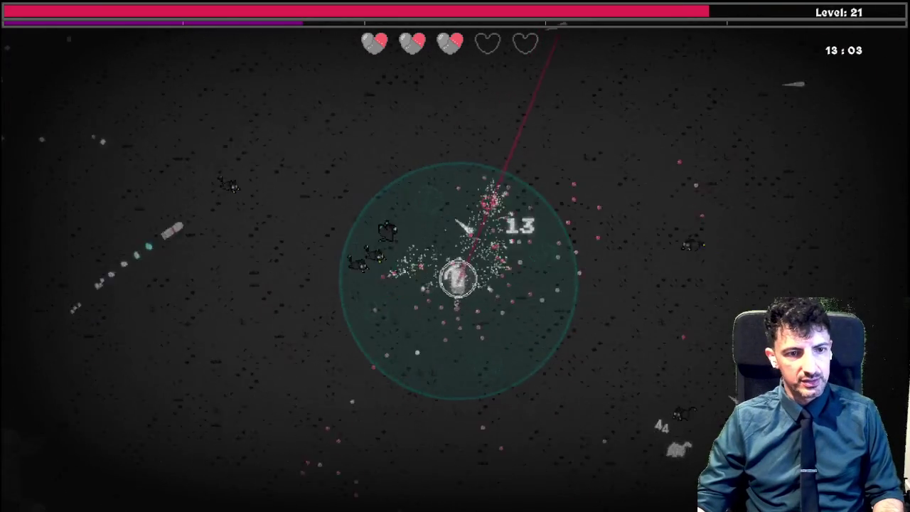
{"action": "key", "text": "s"}
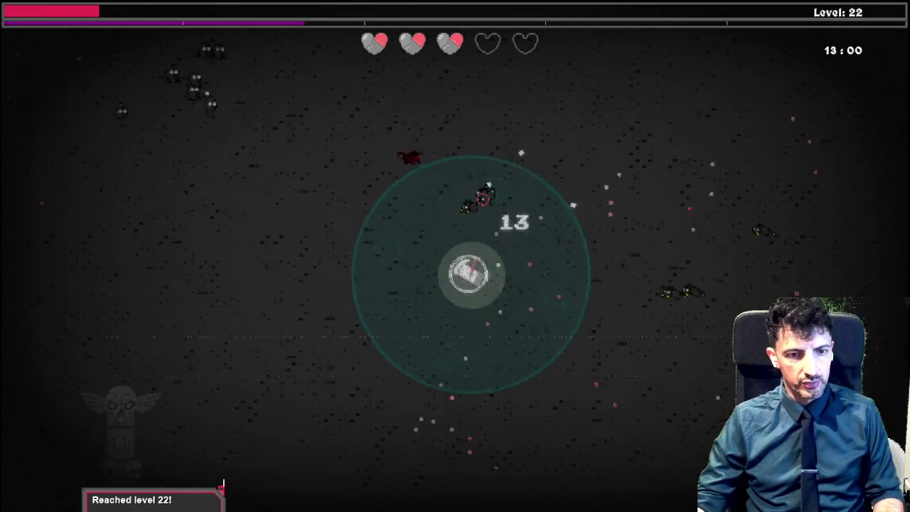
{"action": "key", "text": "s"}
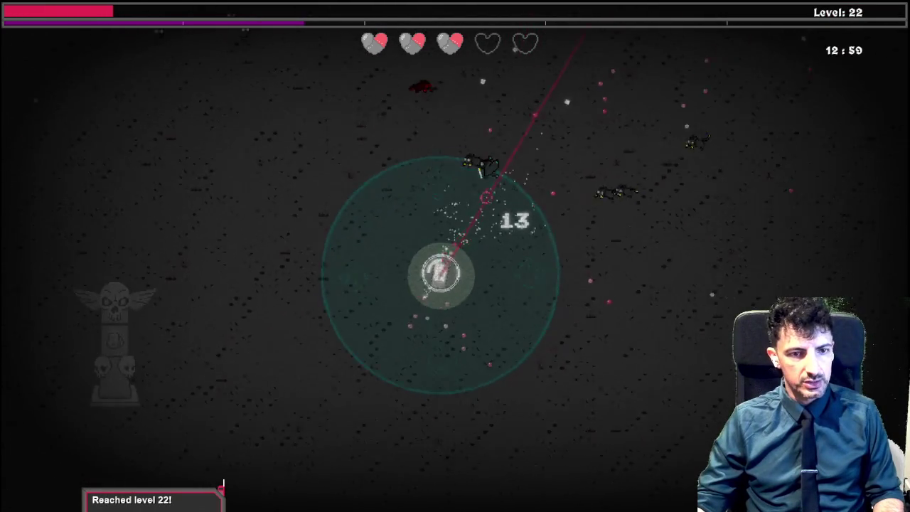
{"action": "key", "text": "d"}
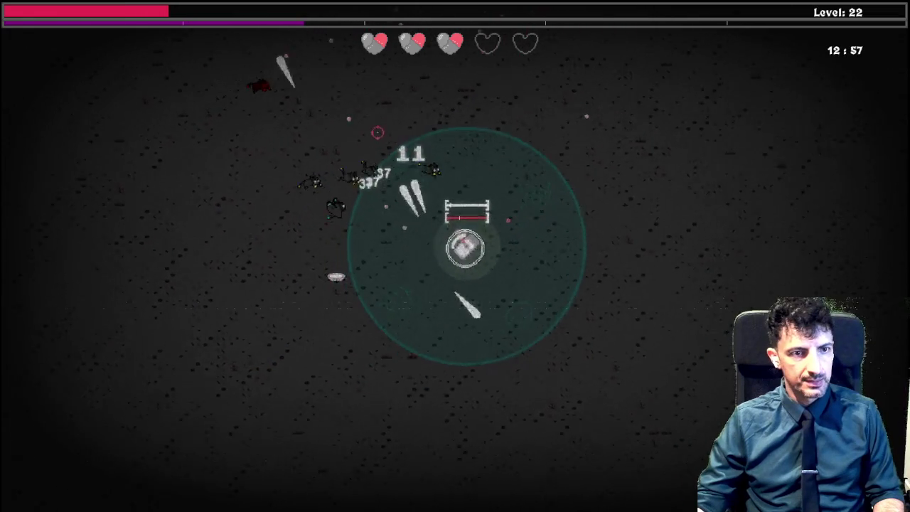
{"action": "key", "text": "d"}
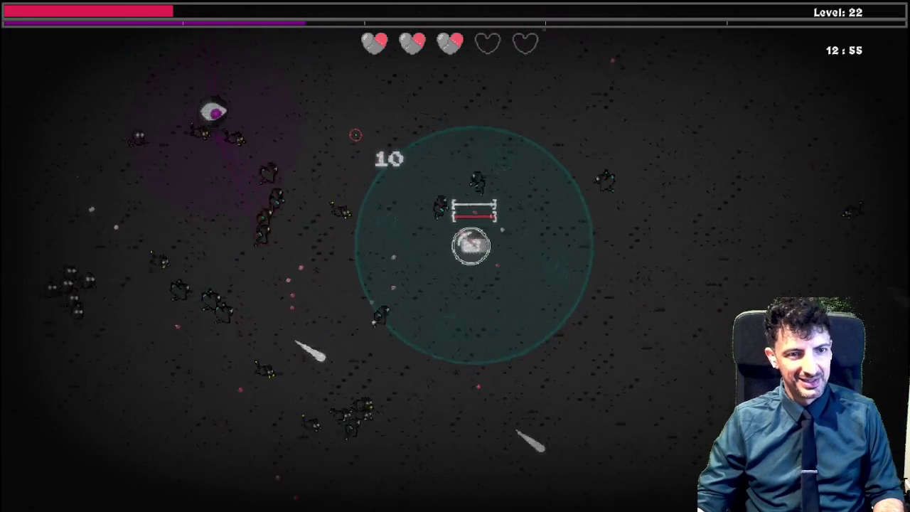
{"action": "key", "text": "Escape"}
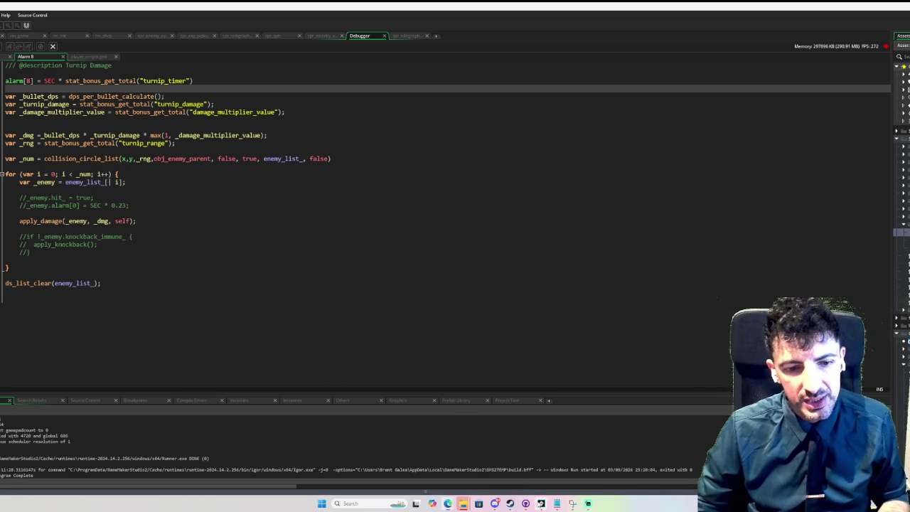
Bring the Skill Tree project window forward from the GameMaker taskbar preview
{"action": "mouse_move", "coordinate": [540, 503]}
{"action": "left_click", "coordinate": [520, 475]}
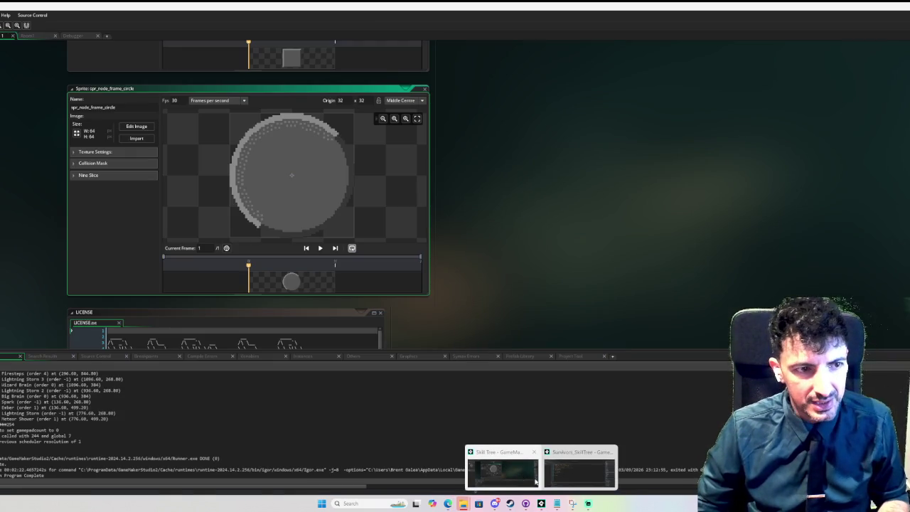
{"action": "left_click", "coordinate": [581, 469]}
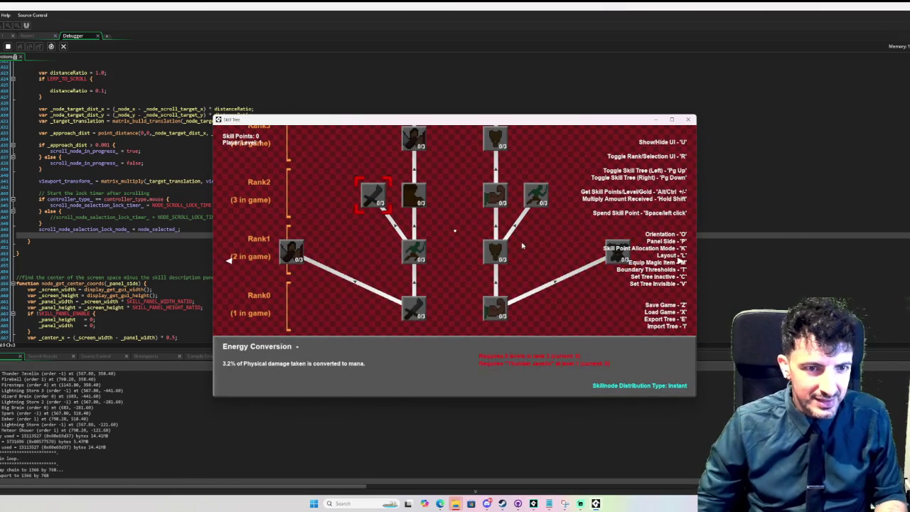
Rearrange the running skill tree into straight columns with Rank0 on top, laid out horizontally
{"action": "scroll", "coordinate": [526, 235], "scroll_direction": "up", "scroll_amount": 1}
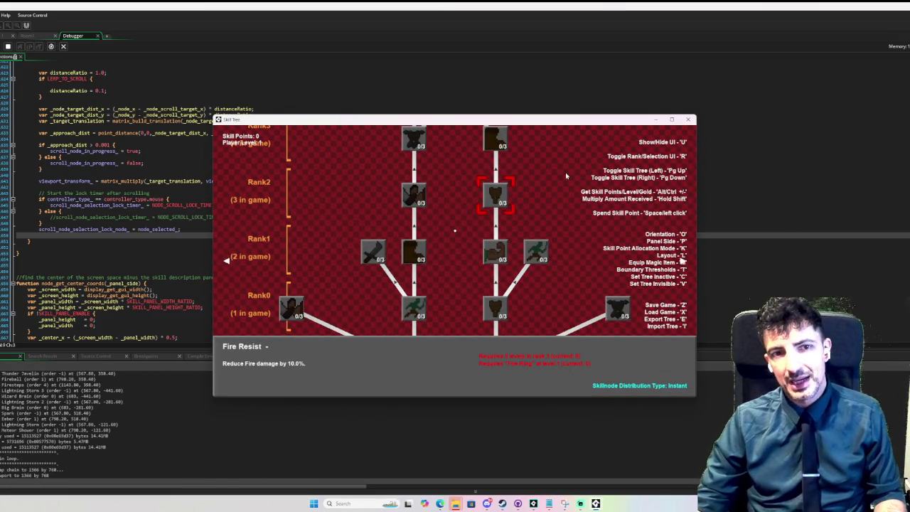
{"action": "scroll", "coordinate": [565, 177], "scroll_direction": "down", "scroll_amount": 1}
{"action": "key", "text": "Page_Down"}
{"action": "key", "text": "Page_Down"}
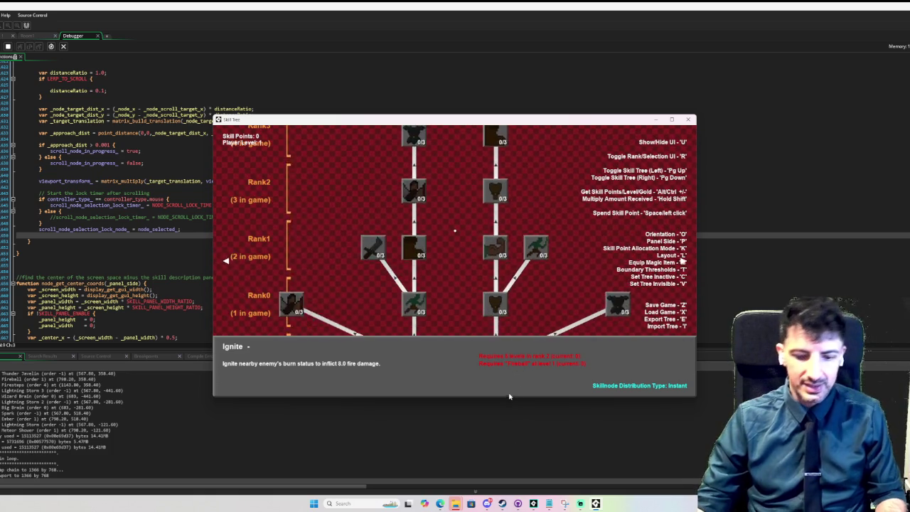
{"action": "key", "text": "o"}
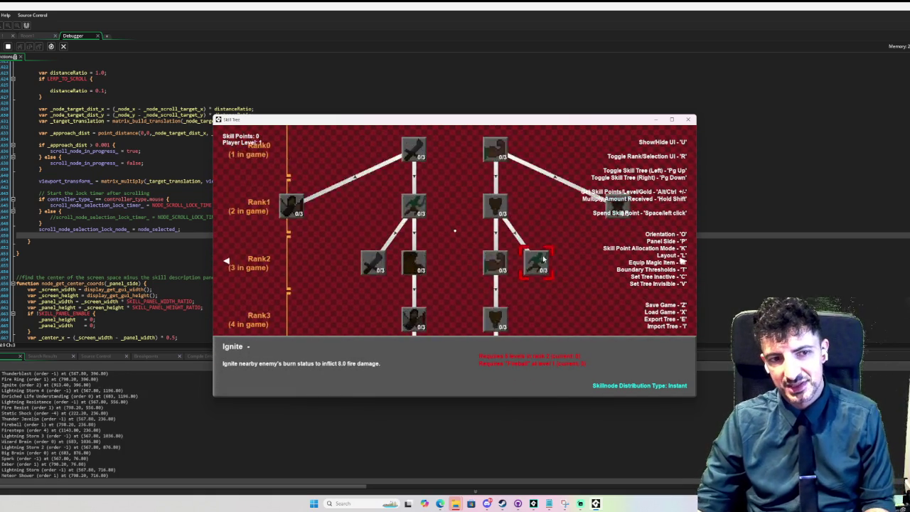
{"action": "key", "text": "o"}
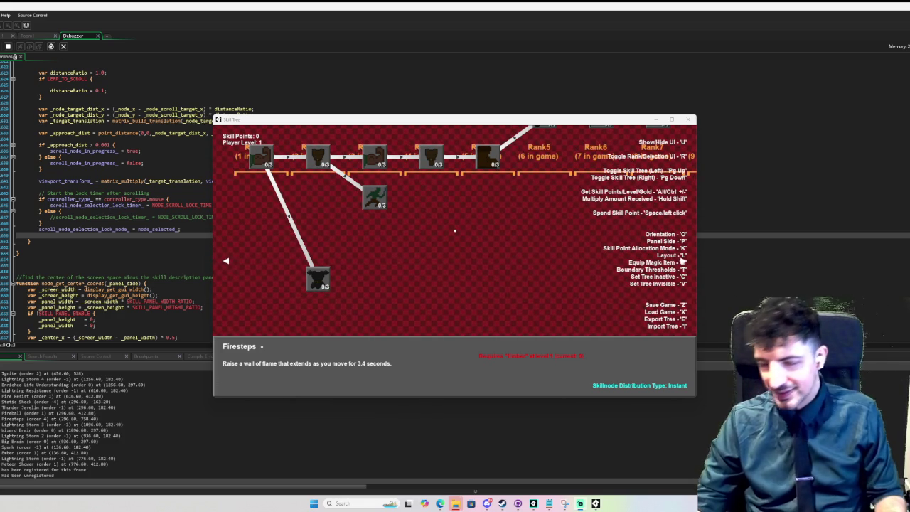
{"action": "left_click", "coordinate": [550, 261]}
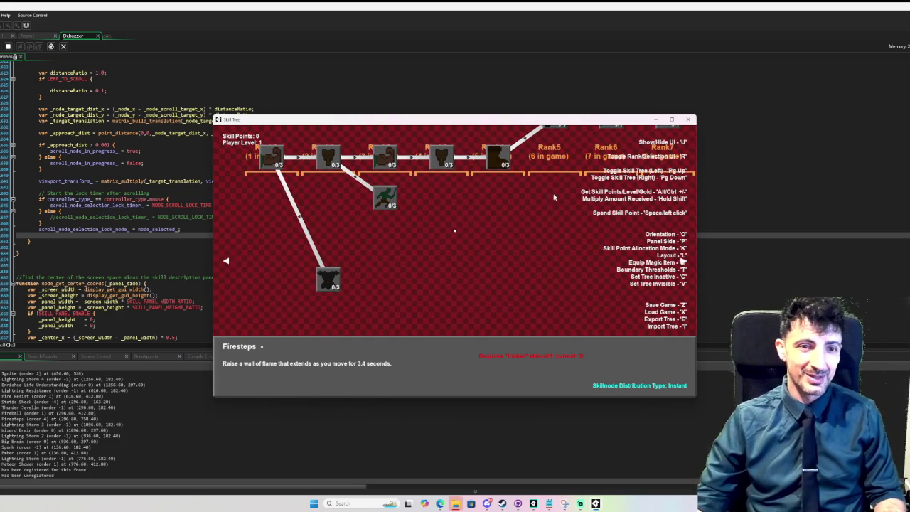
{"action": "scroll", "coordinate": [390, 222], "scroll_direction": "up", "scroll_amount": 5}
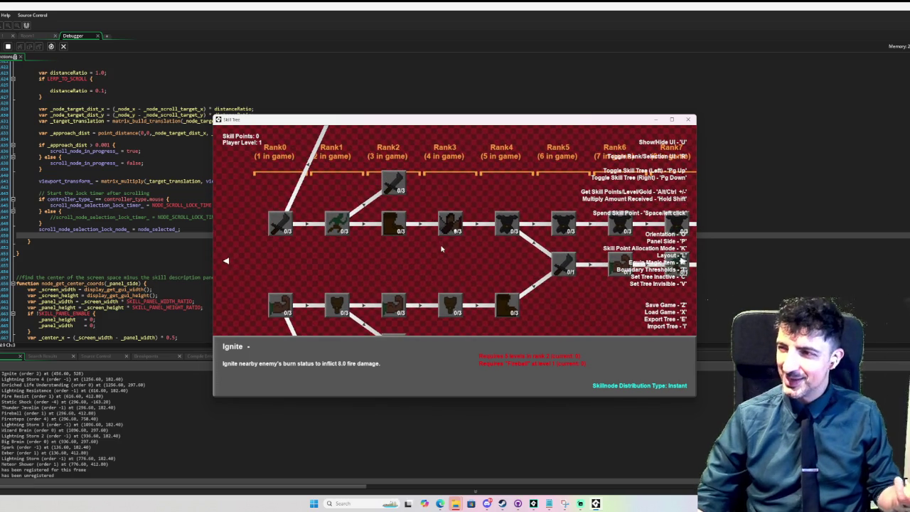
{"action": "scroll", "coordinate": [475, 271], "scroll_direction": "up", "scroll_amount": 2}
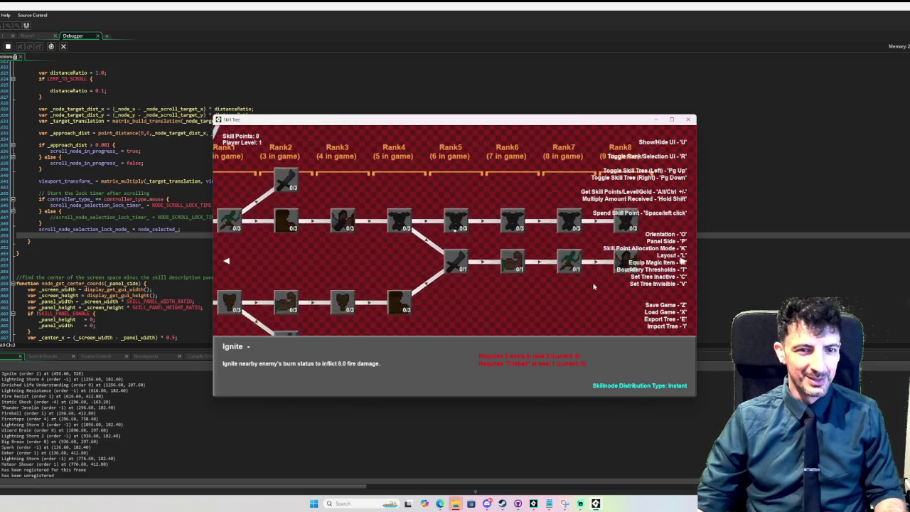
{"action": "mouse_move", "coordinate": [443, 265]}
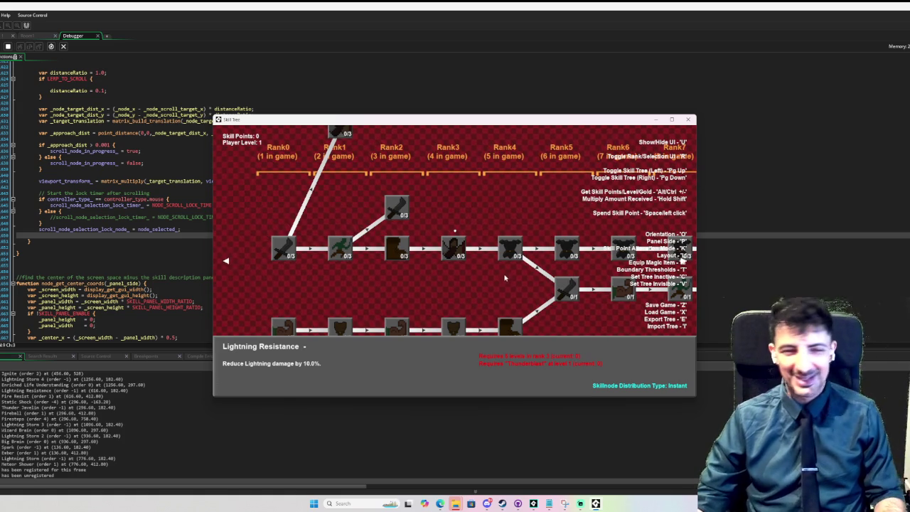
{"action": "scroll", "coordinate": [481, 293], "scroll_direction": "down", "scroll_amount": 3}
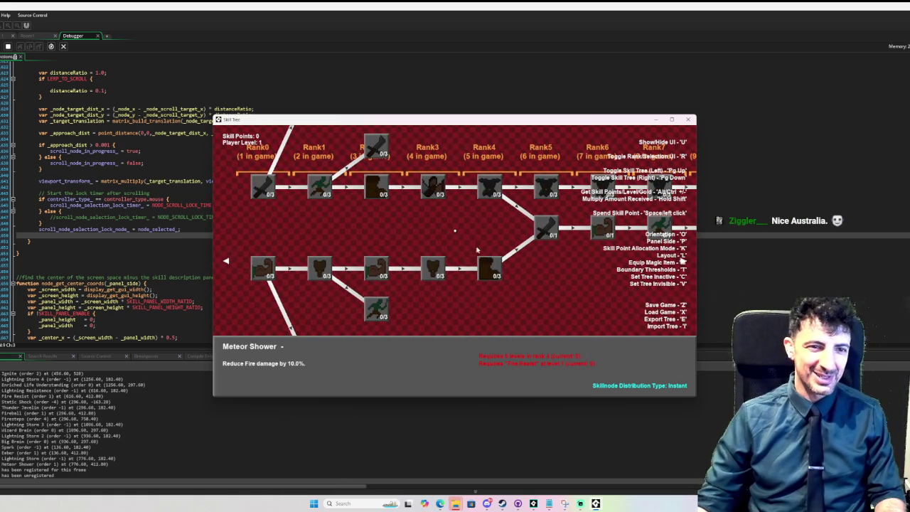
{"action": "scroll", "coordinate": [490, 299], "scroll_direction": "down", "scroll_amount": 1}
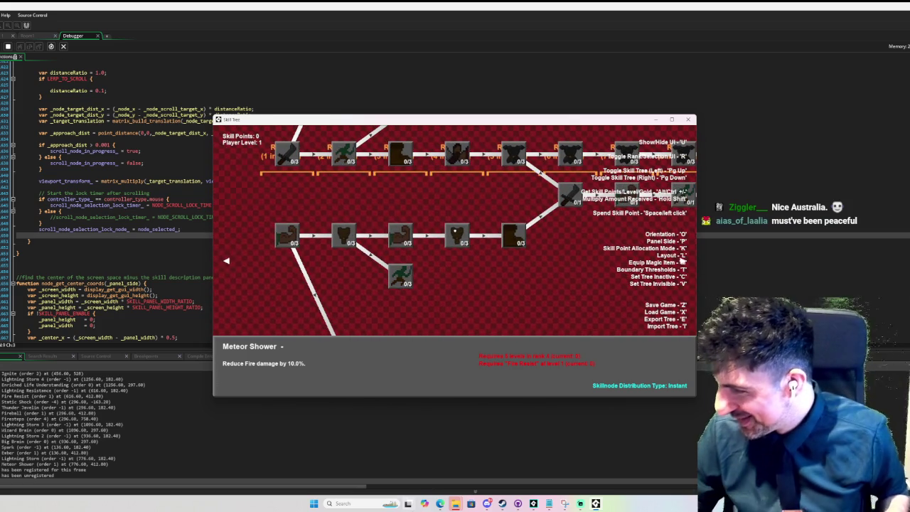
{"action": "mouse_move", "coordinate": [407, 503]}
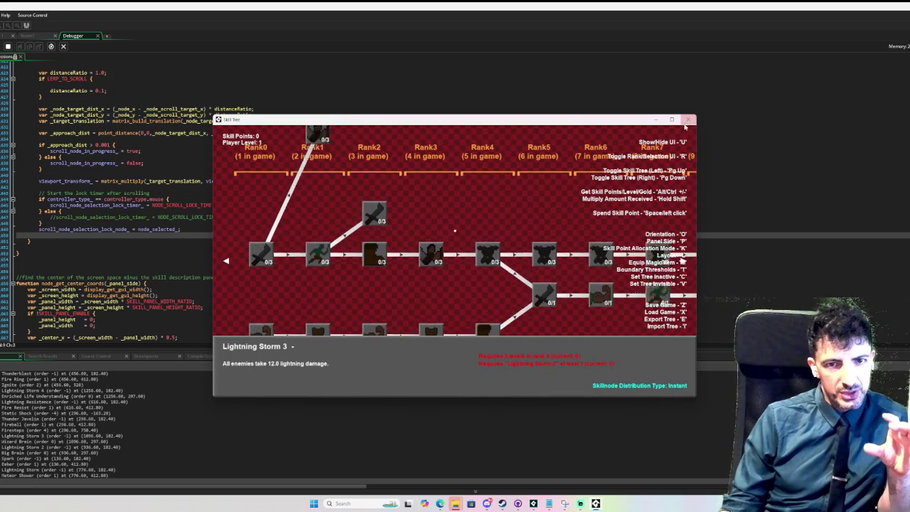
Close the game, undo two recent edits near fireball_node in example_functions, and rebuild
{"action": "key", "text": "Escape"}
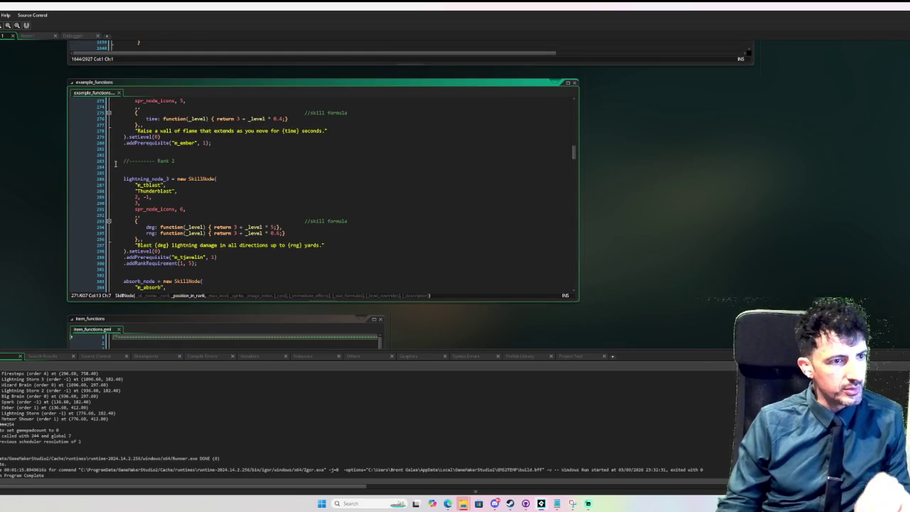
{"action": "left_click", "coordinate": [297, 152]}
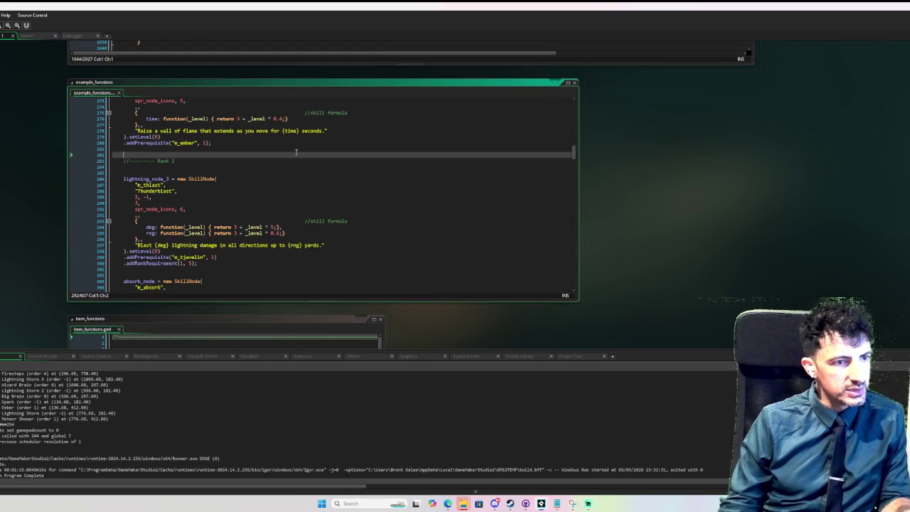
{"action": "key", "text": "ctrl+z"}
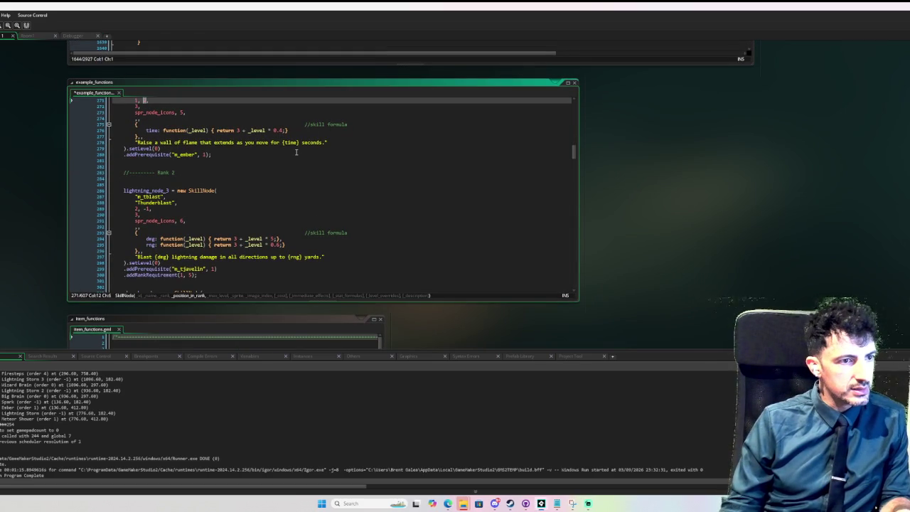
{"action": "key", "text": "ctrl+z"}
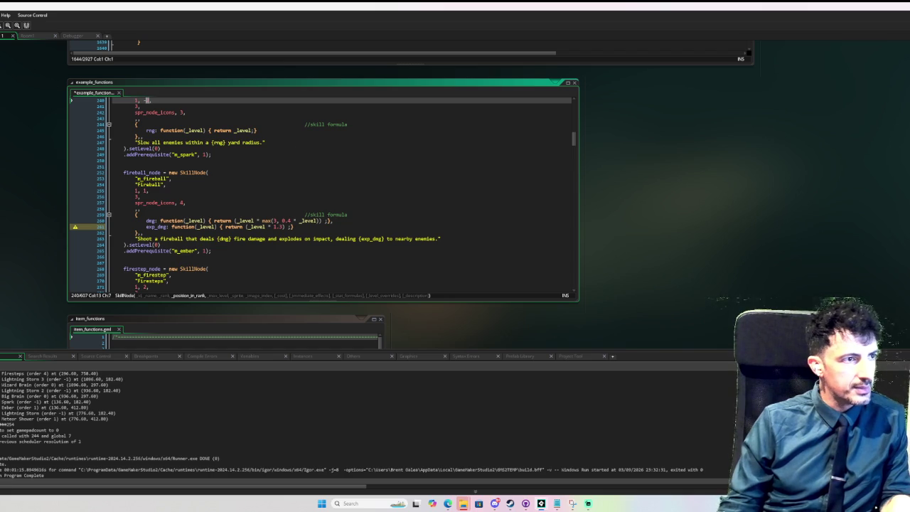
{"action": "key", "text": "F6"}
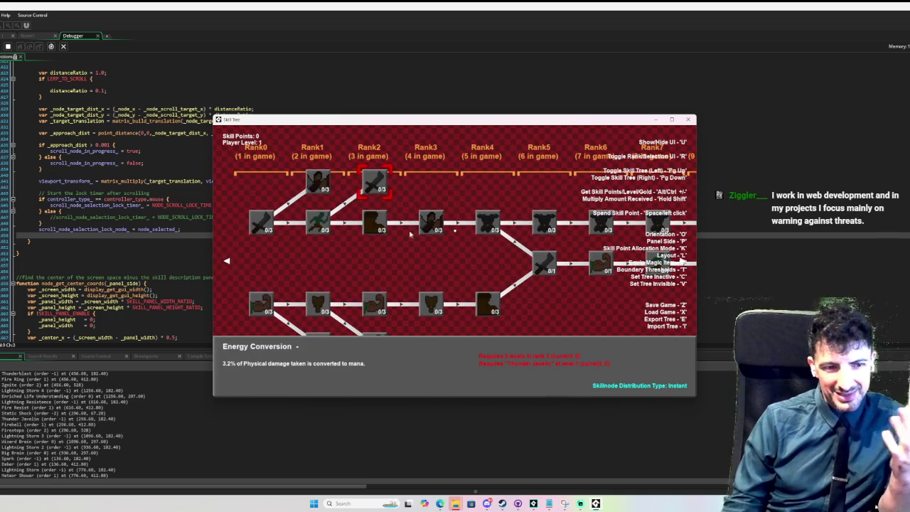
Turn on the boundary threshold guide lines, scroll the tree up, and nudge the game window right
{"action": "key", "text": "t"}
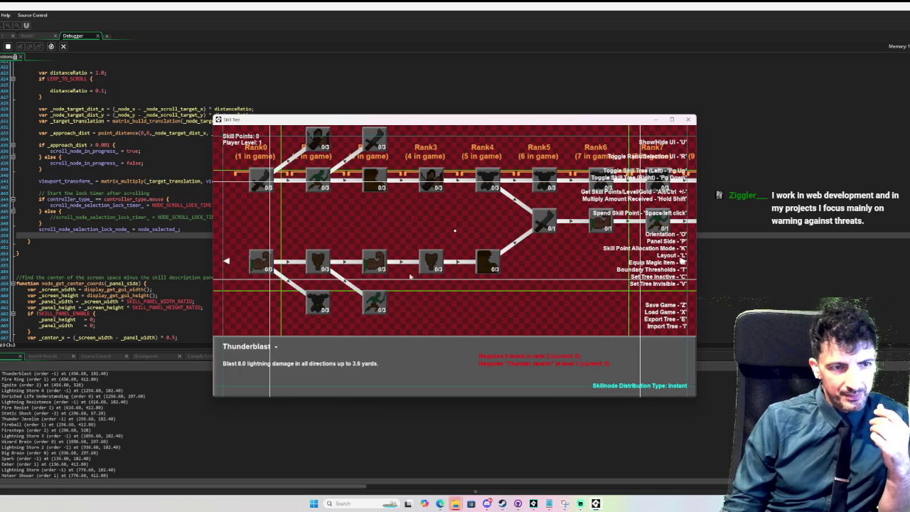
{"action": "scroll", "coordinate": [397, 208], "scroll_direction": "up", "scroll_amount": 1}
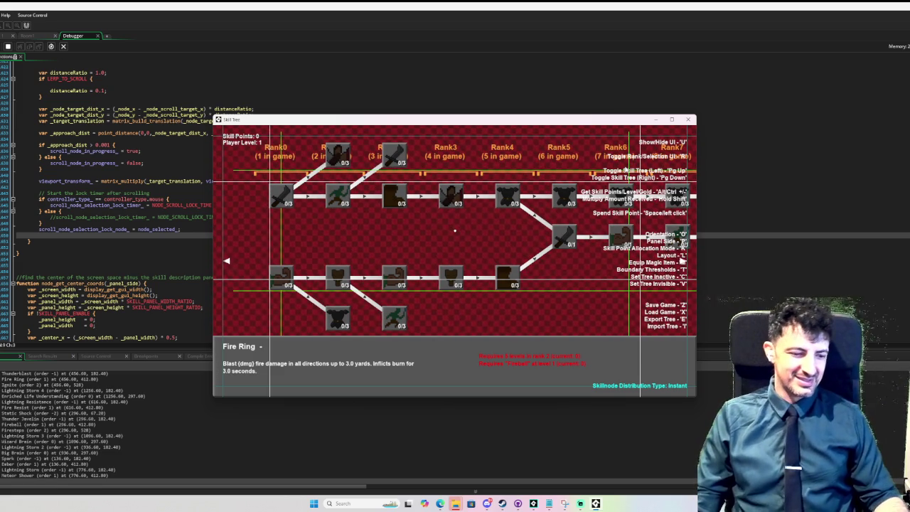
{"action": "scroll", "coordinate": [681, 261], "scroll_direction": "up", "scroll_amount": 1}
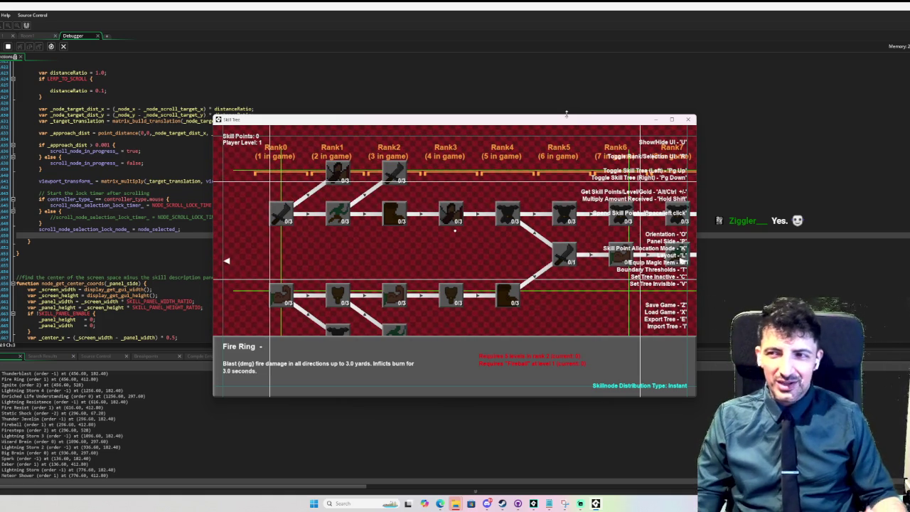
{"action": "left_click_drag", "start_coordinate": [566, 113], "coordinate": [601, 106]}
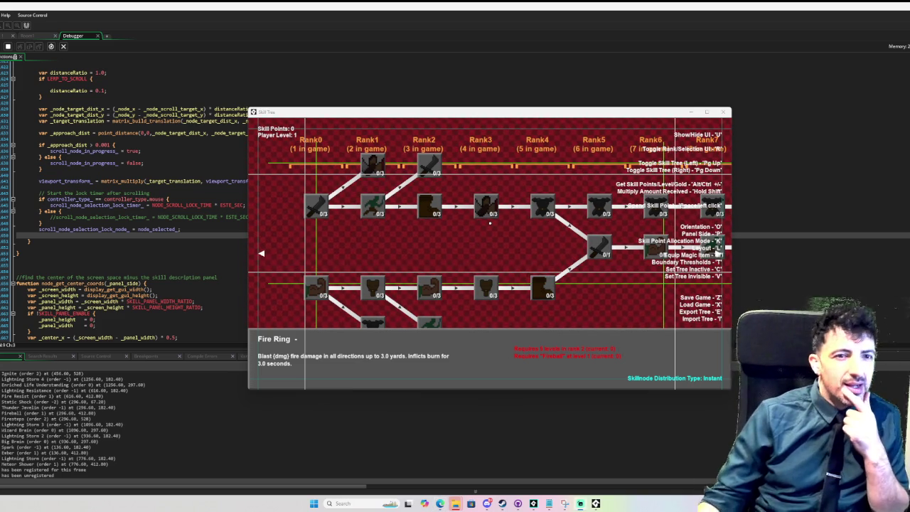
Step the selection down through neighbouring skills, then move the game window up and right
{"action": "mouse_move", "coordinate": [444, 208]}
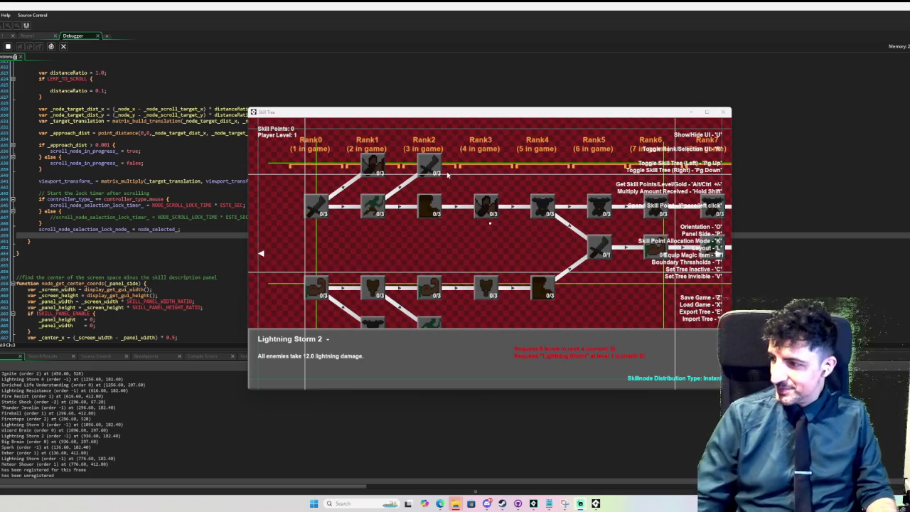
{"action": "mouse_move", "coordinate": [442, 176]}
{"action": "mouse_move", "coordinate": [372, 174]}
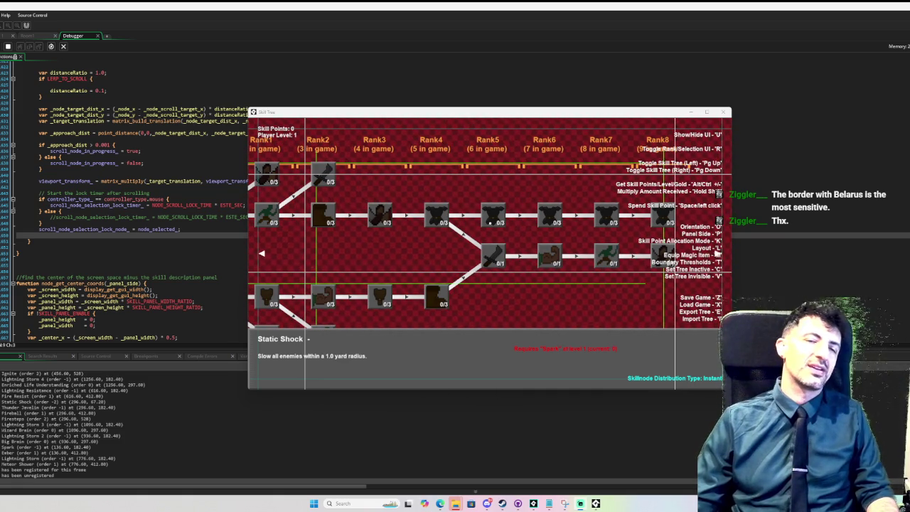
{"action": "key", "text": "Down"}
{"action": "key", "text": "Down"}
{"action": "key", "text": "Down"}
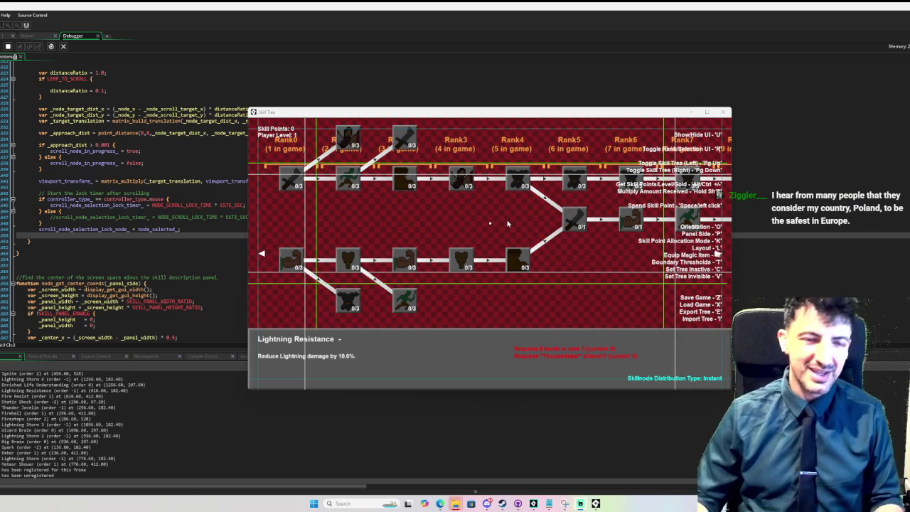
{"action": "scroll", "coordinate": [506, 225], "scroll_direction": "up", "scroll_amount": 1}
{"action": "mouse_move", "coordinate": [595, 115]}
{"action": "left_mouse_down"}
{"action": "mouse_move", "coordinate": [621, 119]}
{"action": "mouse_move", "coordinate": [624, 66]}
{"action": "left_mouse_up"}
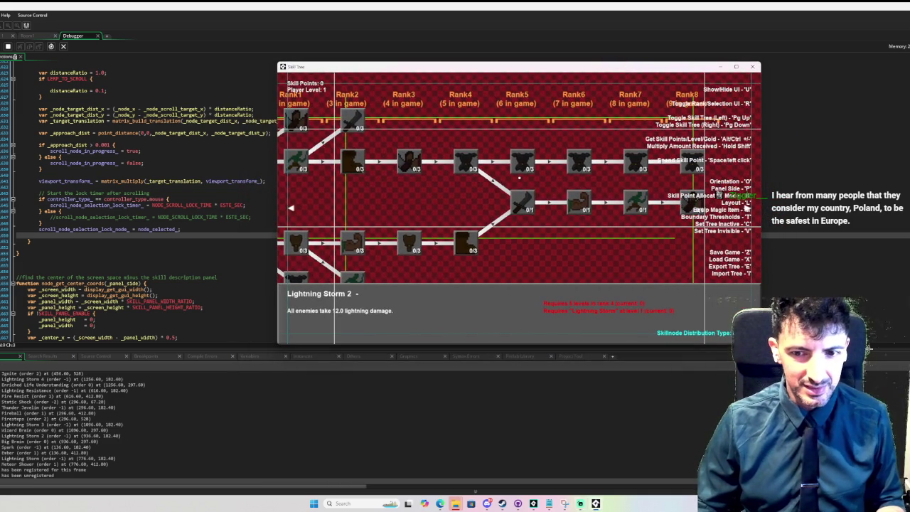
Drag the output panel divider down to make the code editor taller
{"action": "left_click_drag", "start_coordinate": [868, 349], "coordinate": [868, 411]}
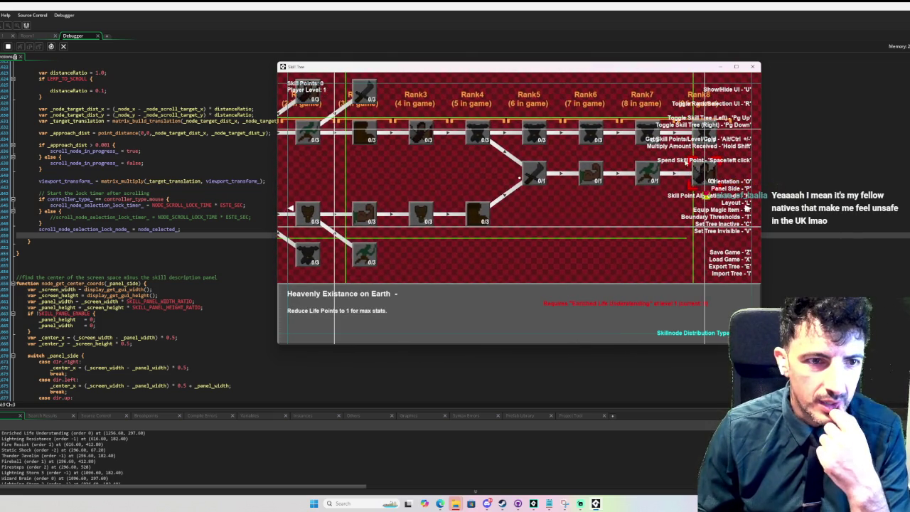
{"action": "mouse_move", "coordinate": [425, 156]}
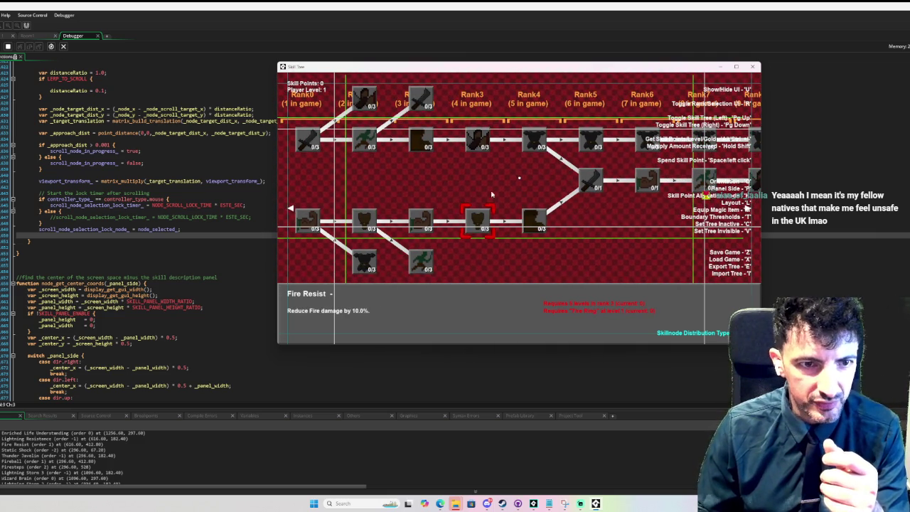
Select Wizard Brain, Big Brain and Meteor Shower, then step off Fire Resist toward Static Shock
{"action": "left_click", "coordinate": [646, 184]}
{"action": "left_click", "coordinate": [566, 185]}
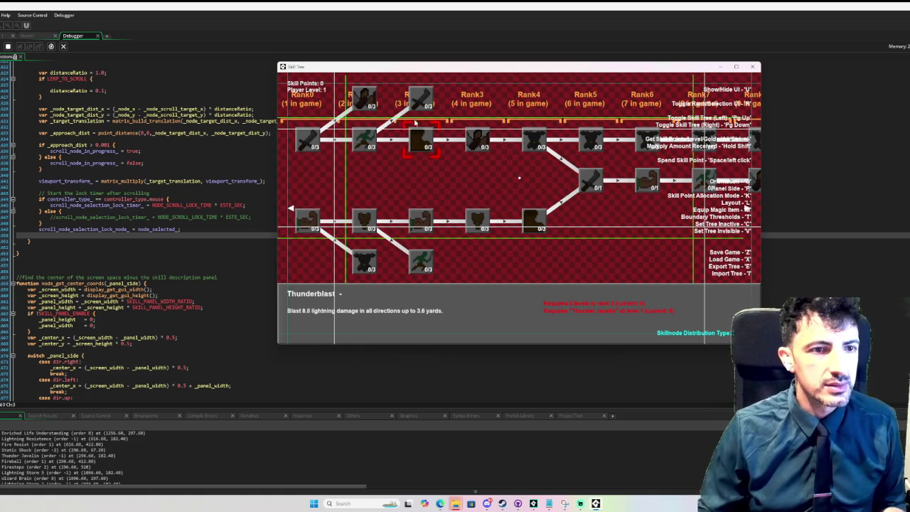
{"action": "left_click", "coordinate": [527, 231]}
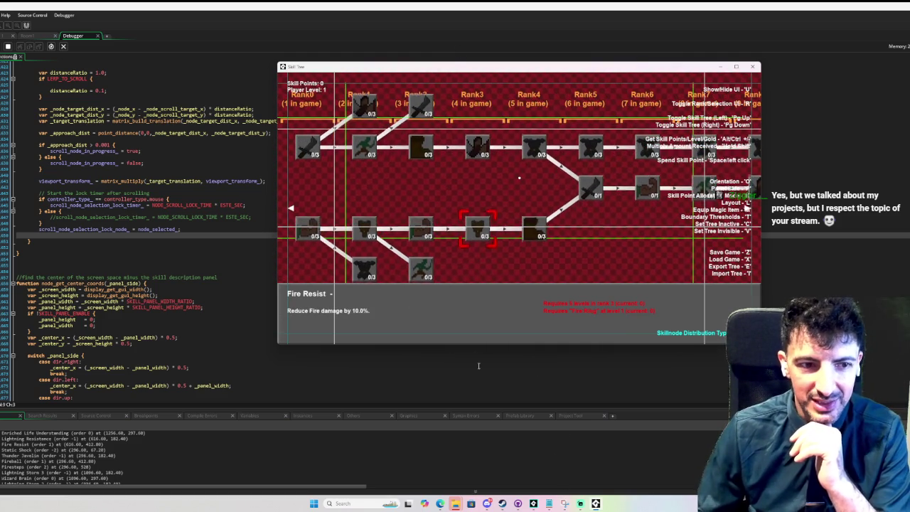
{"action": "key", "text": "Left"}
{"action": "key", "text": "Left"}
{"action": "key", "text": "Up"}
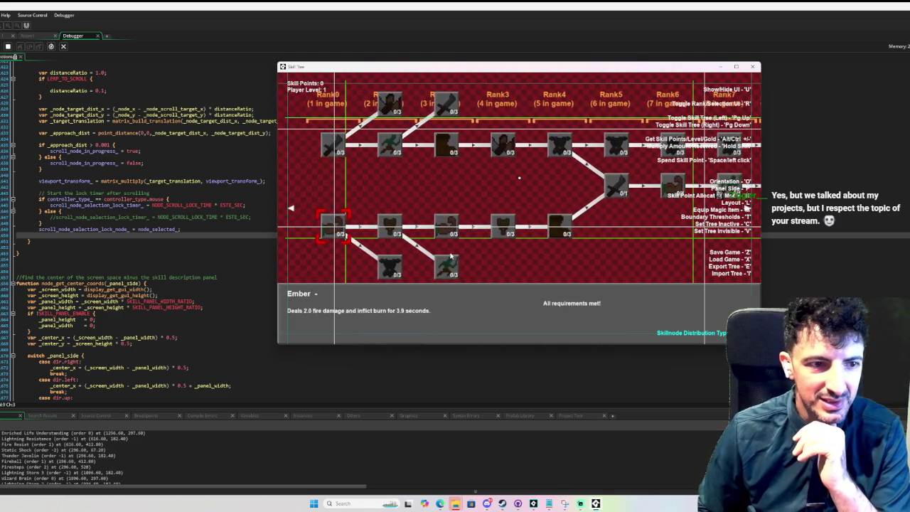
Arrow through Thunder Javelin, Firesteps, Lightning Storm 2 and Spark, landing on Lightning Resistance
{"action": "key", "text": "Down"}
{"action": "key", "text": "Down"}
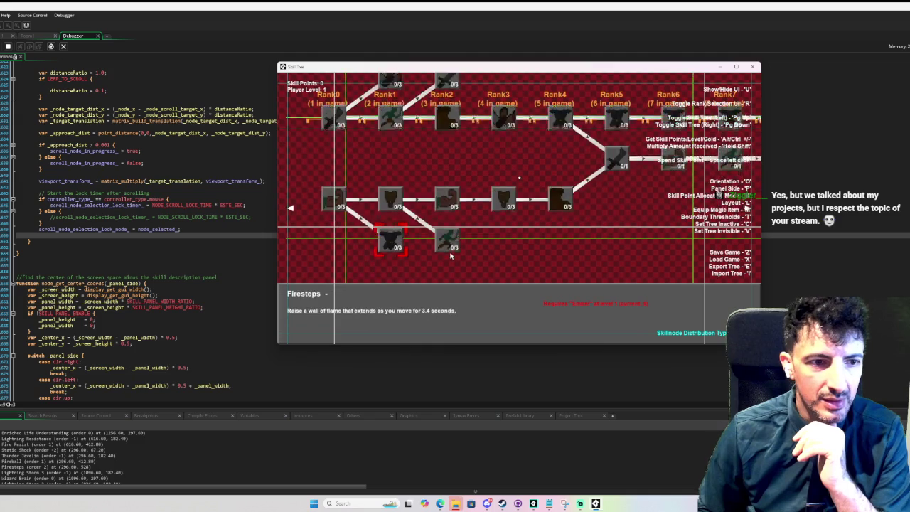
{"action": "key", "text": "Right"}
{"action": "key", "text": "Up"}
{"action": "key", "text": "Right"}
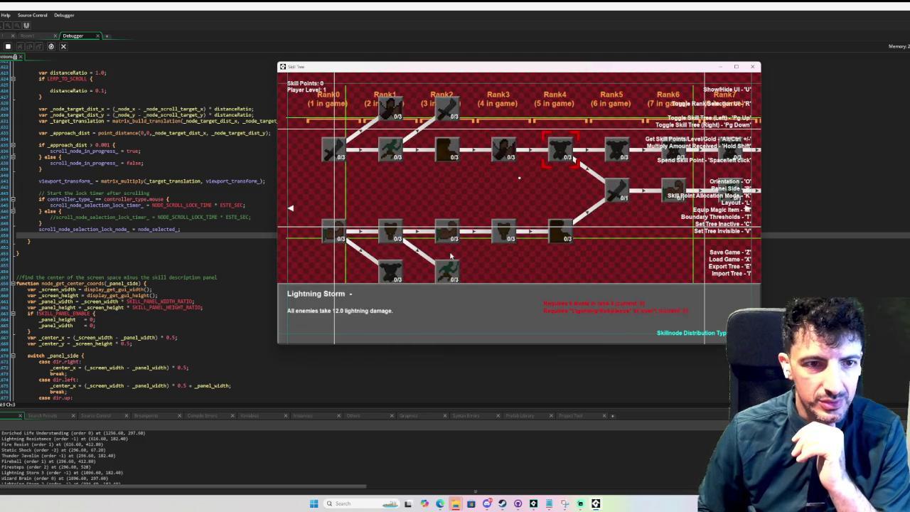
{"action": "key", "text": "Left"}
{"action": "key", "text": "Down"}
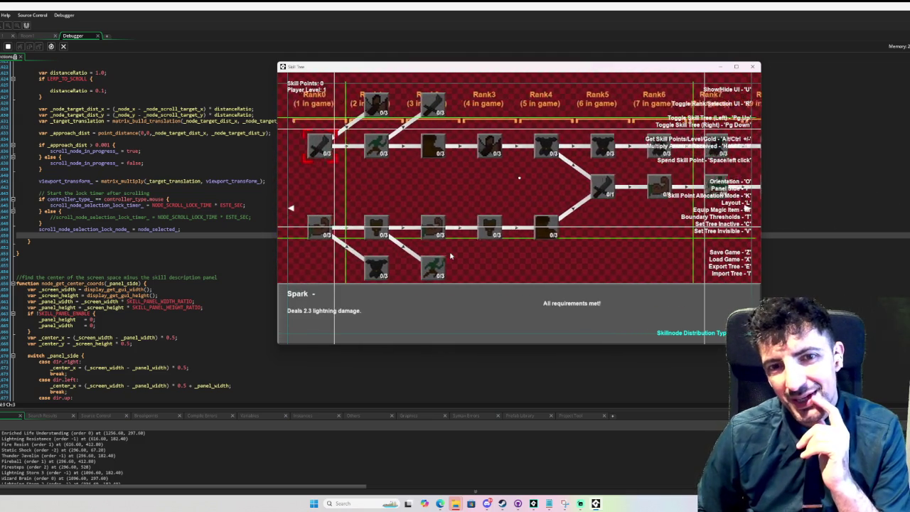
{"action": "key", "text": "Left"}
{"action": "key", "text": "Up"}
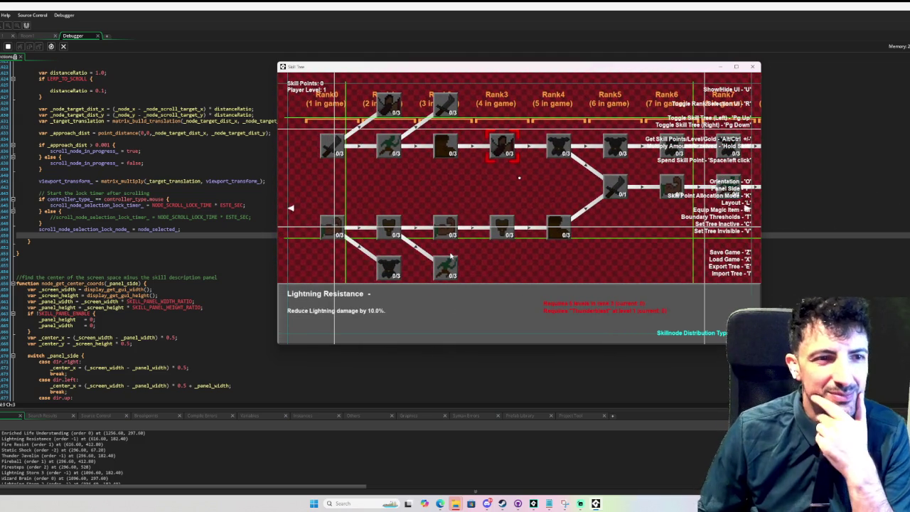
Move between Ignite, Energy Conversion and Thunder Javelin, ending on Lightning Storm 3
{"action": "key", "text": "Right"}
{"action": "key", "text": "Right"}
{"action": "key", "text": "Right"}
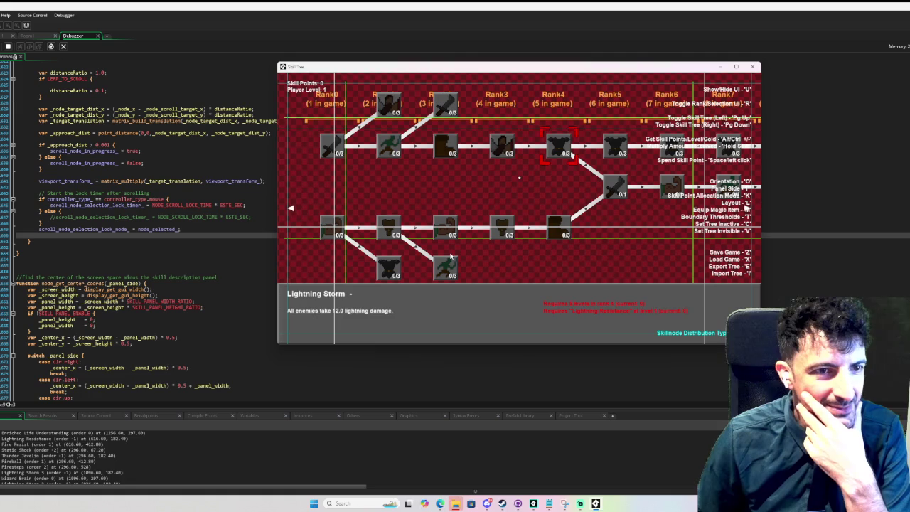
{"action": "key", "text": "Left"}
{"action": "key", "text": "Left"}
{"action": "key", "text": "Down"}
{"action": "key", "text": "Down"}
{"action": "key", "text": "Up"}
{"action": "key", "text": "Up"}
{"action": "key", "text": "Up"}
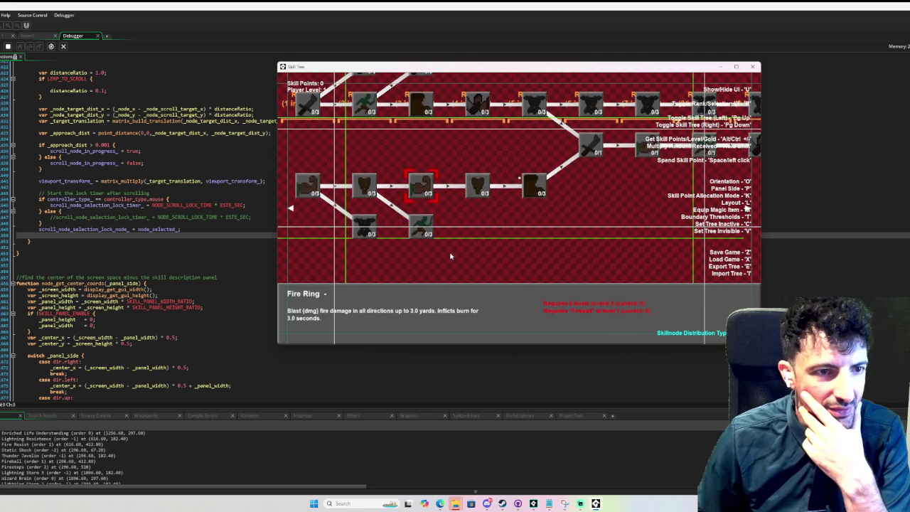
{"action": "key", "text": "Down"}
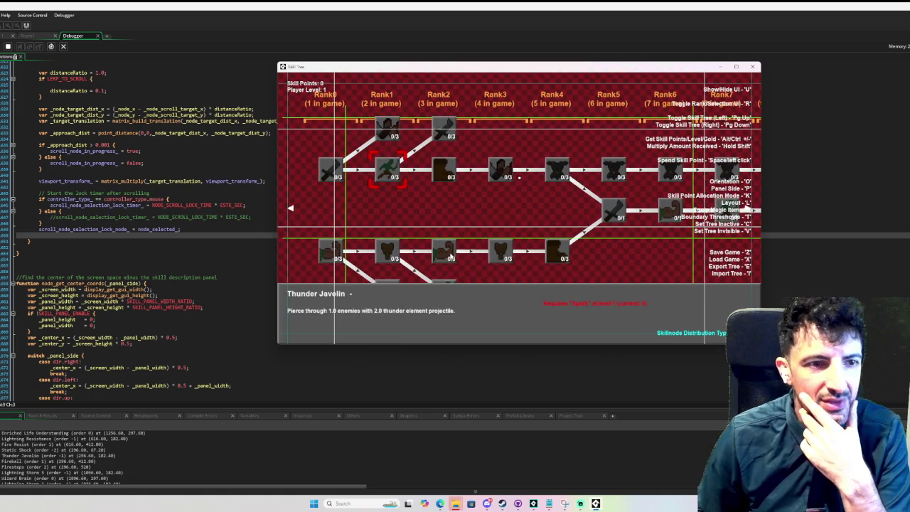
{"action": "key", "text": "Right"}
{"action": "key", "text": "Right"}
{"action": "key", "text": "Right"}
{"action": "key", "text": "Left"}
{"action": "key", "text": "Left"}
{"action": "key", "text": "Left"}
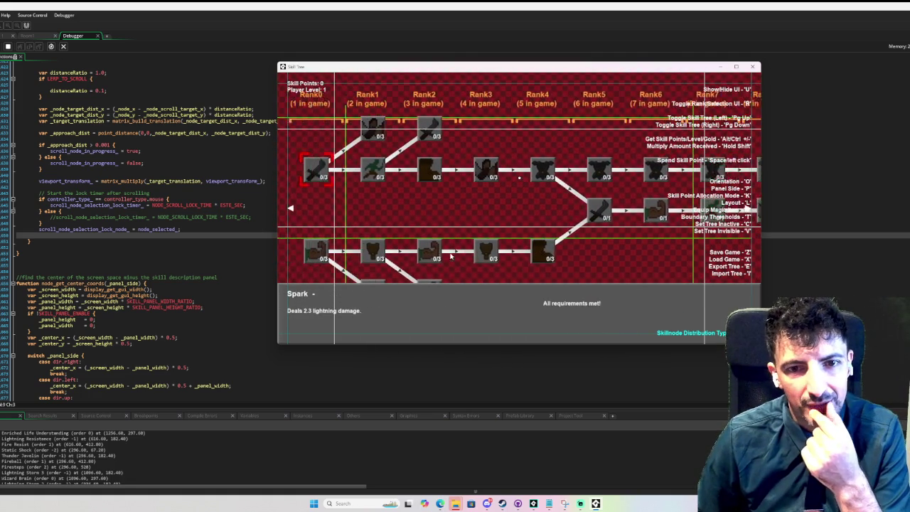
{"action": "key", "text": "Right"}
{"action": "scroll", "coordinate": [450, 256], "scroll_direction": "down", "scroll_amount": 1}
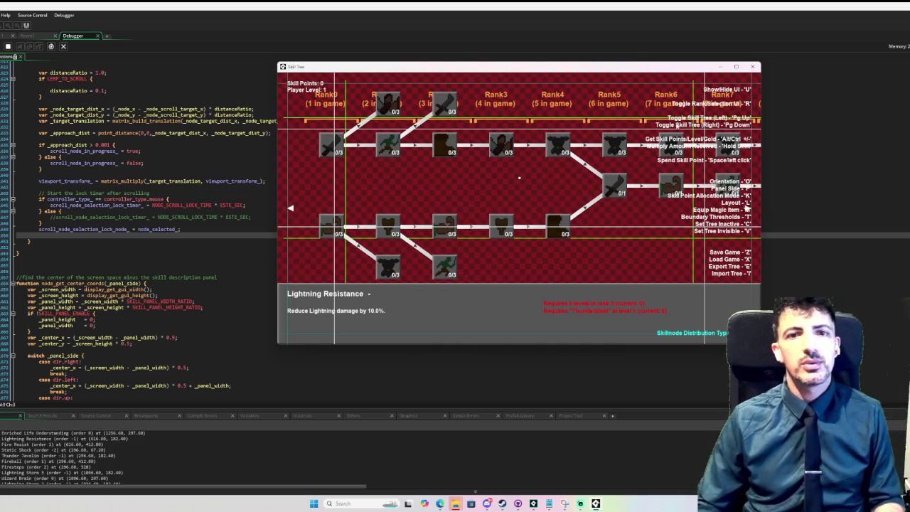
{"action": "key", "text": "Up"}
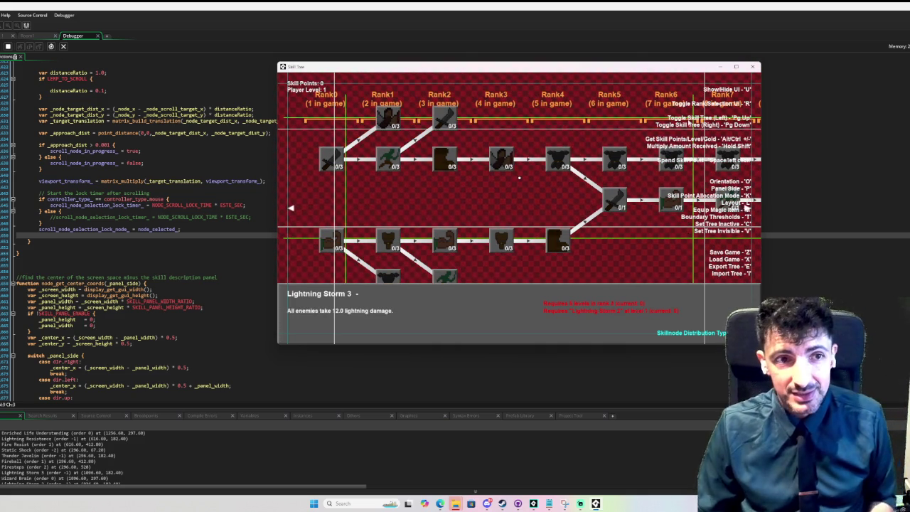
Close the game, enlarge and scroll the ESTE_MACROS script, then view obj_skill_tree's Step event
{"action": "left_click", "coordinate": [751, 66]}
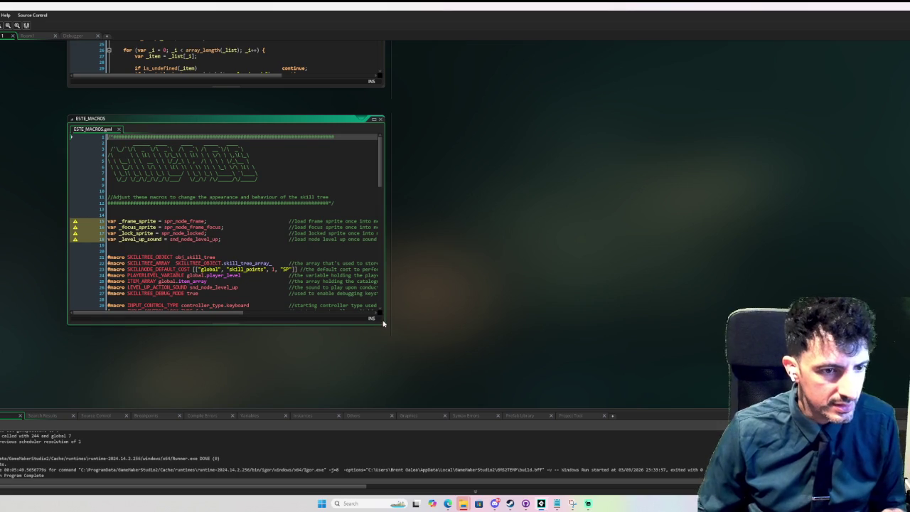
{"action": "mouse_move", "coordinate": [383, 323]}
{"action": "left_mouse_down"}
{"action": "mouse_move", "coordinate": [613, 405]}
{"action": "mouse_move", "coordinate": [648, 407]}
{"action": "left_mouse_up"}
{"action": "scroll", "coordinate": [526, 349], "scroll_direction": "down", "scroll_amount": 10}
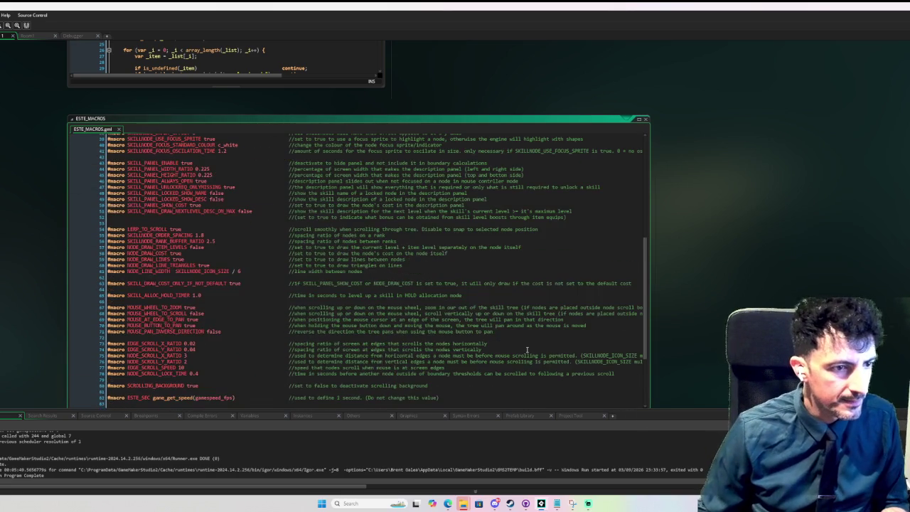
{"action": "scroll", "coordinate": [527, 349], "scroll_direction": "down", "scroll_amount": 3}
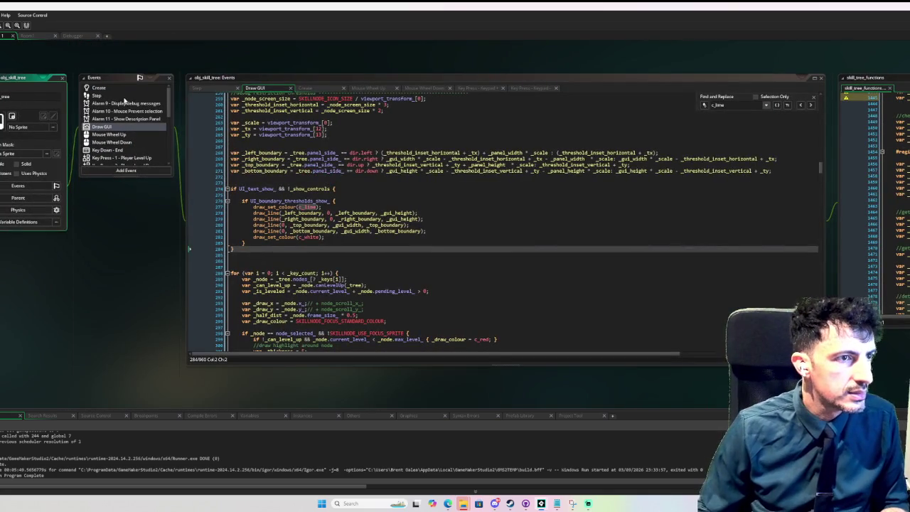
{"action": "left_click", "coordinate": [125, 95]}
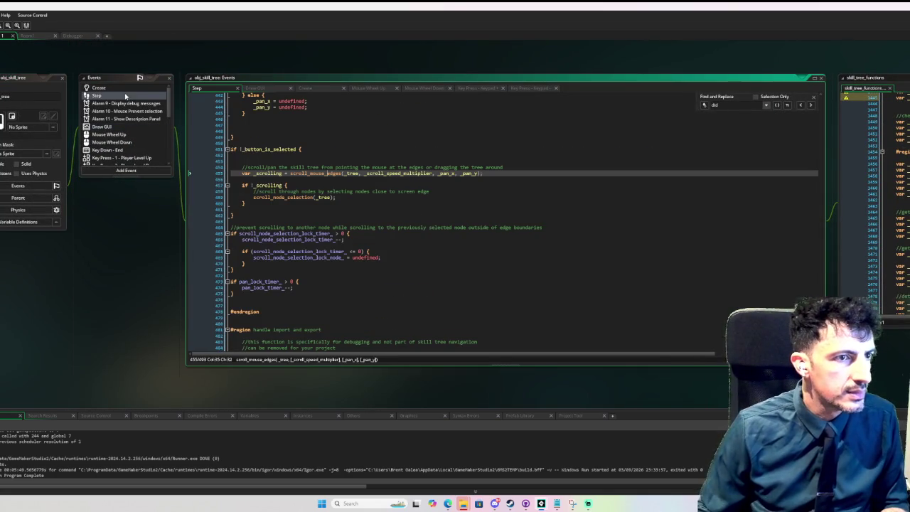
Jump to the scroll_mouse_edges definition with F12, then return to the MACROS script
{"action": "key", "text": "F12"}
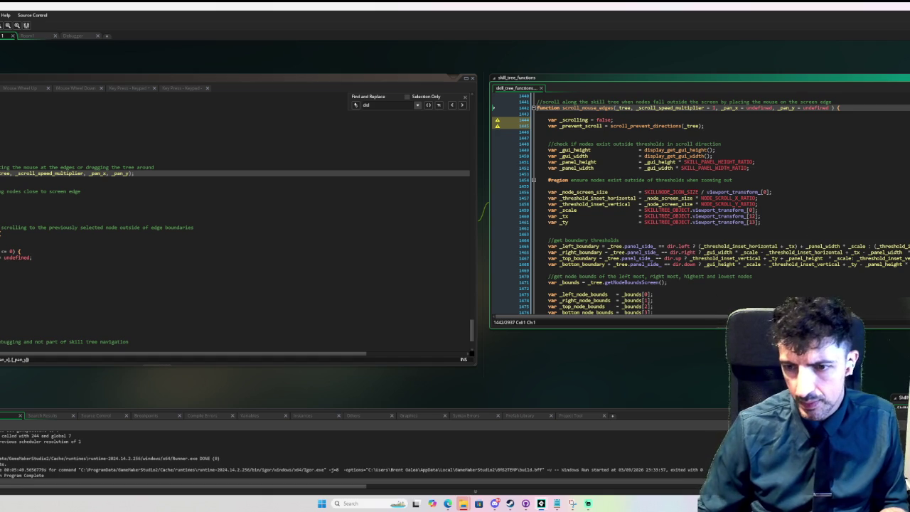
{"action": "key", "text": "F12"}
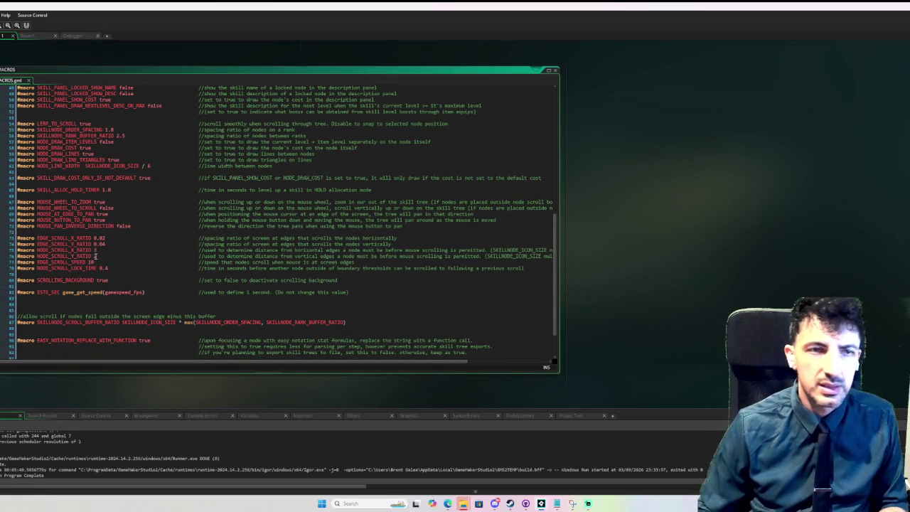
Change NODE_SCROLL_Y_RATIO on line 76 from 2 to 3, then run the skill tree build
{"action": "left_click", "coordinate": [93, 256]}
{"action": "type", "text": "3"}
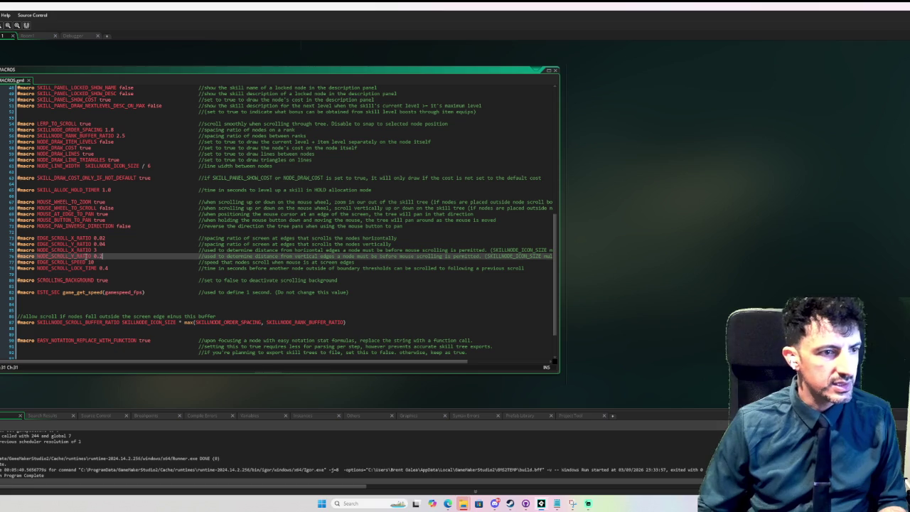
{"action": "key", "text": "F6"}
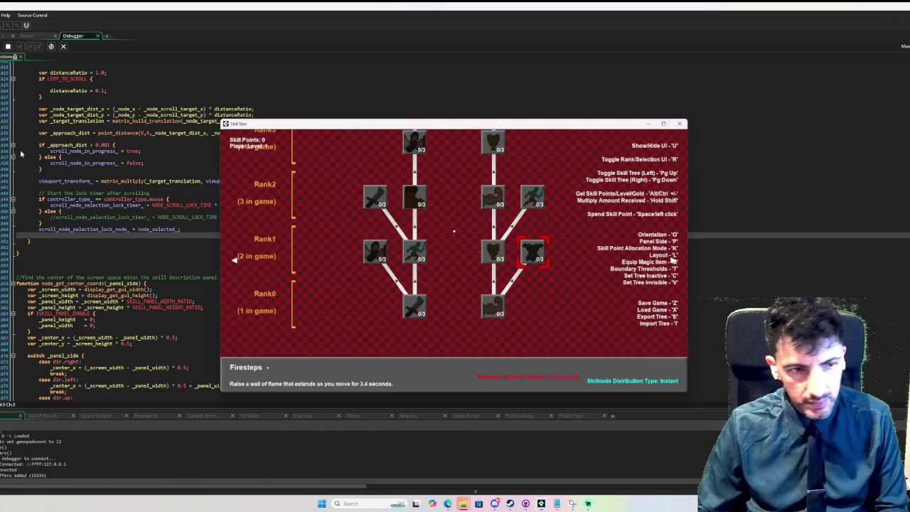
Switch the skill tree to horizontal layout and step through Energy Conversion, Fire Ring and Thunder Javelin
{"action": "key", "text": "o"}
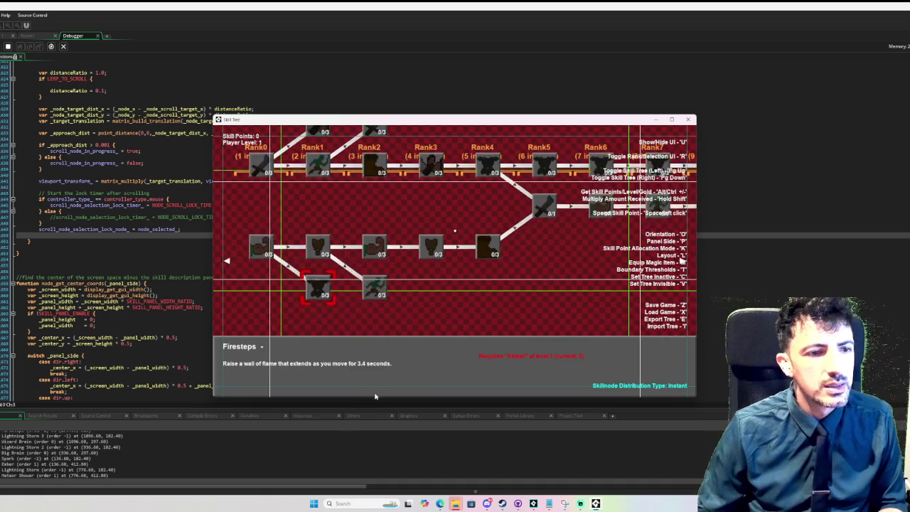
{"action": "key", "text": "Up"}
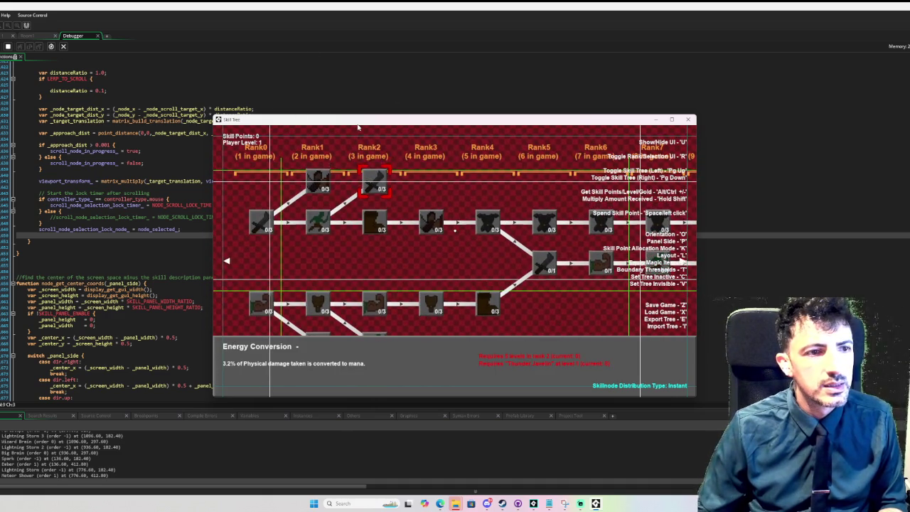
{"action": "key", "text": "Down"}
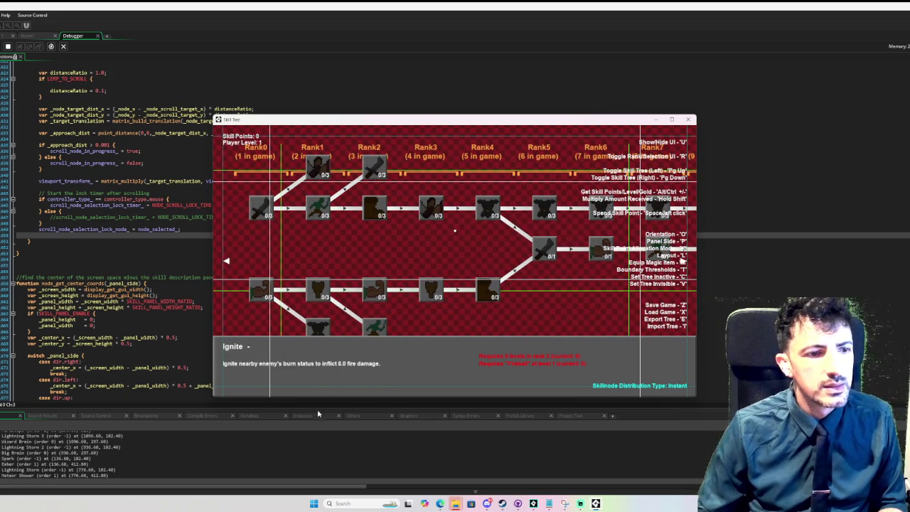
{"action": "key", "text": "Down"}
{"action": "key", "text": "Down"}
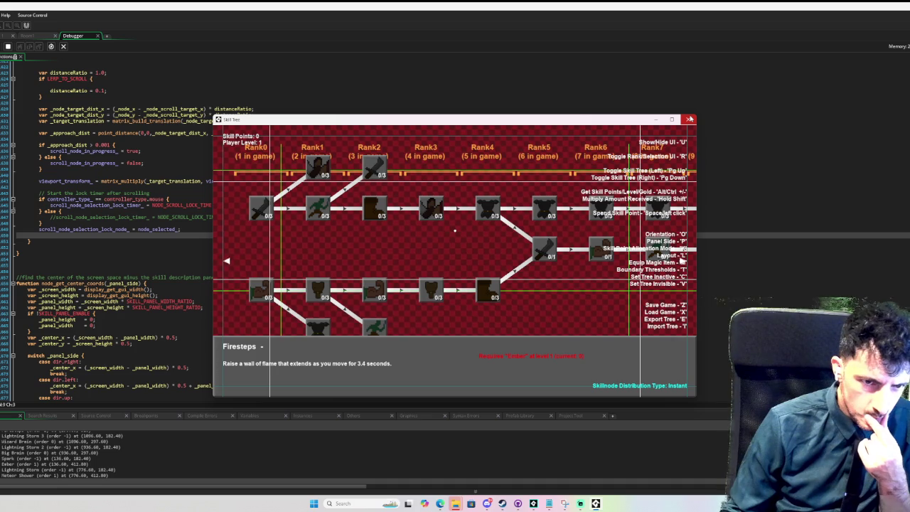
Close the running game and bring up the Draw GUI event code
{"action": "left_click", "coordinate": [689, 119]}
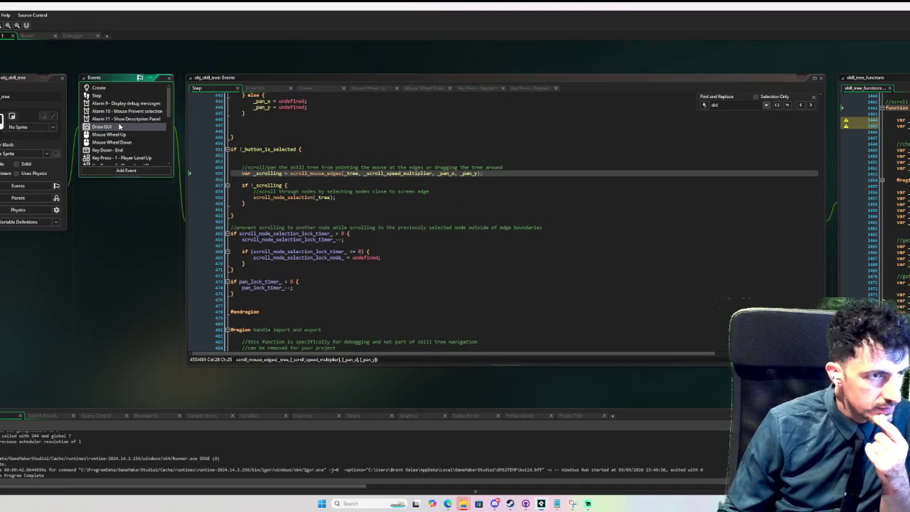
{"action": "left_click", "coordinate": [119, 125]}
{"action": "scroll", "coordinate": [391, 211], "scroll_direction": "up", "scroll_amount": 4}
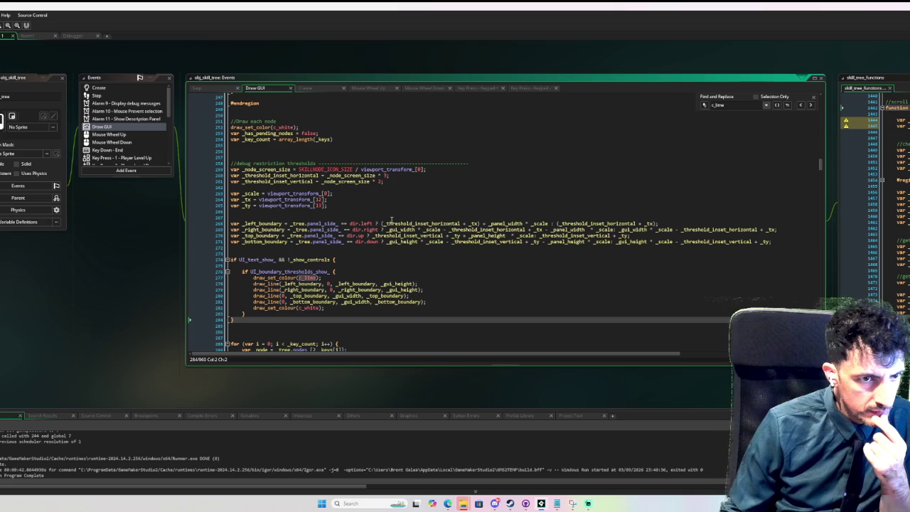
Replace the horizontal inset multiplier on line 260 with NODE_SCROLL_X_RATIO
{"action": "left_click", "coordinate": [384, 175]}
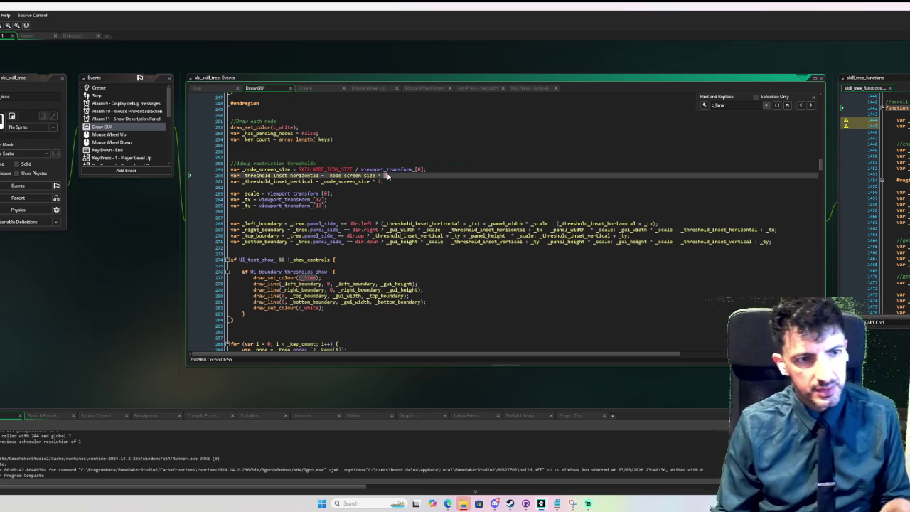
{"action": "type", "text": "wi"}
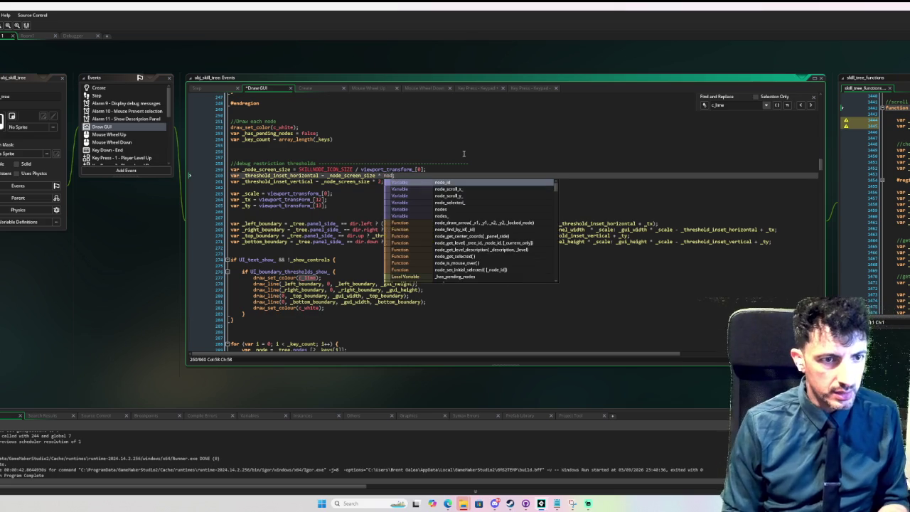
{"action": "key", "text": "BackSpace"}
{"action": "key", "text": "BackSpace"}
{"action": "type", "text": "NO"}
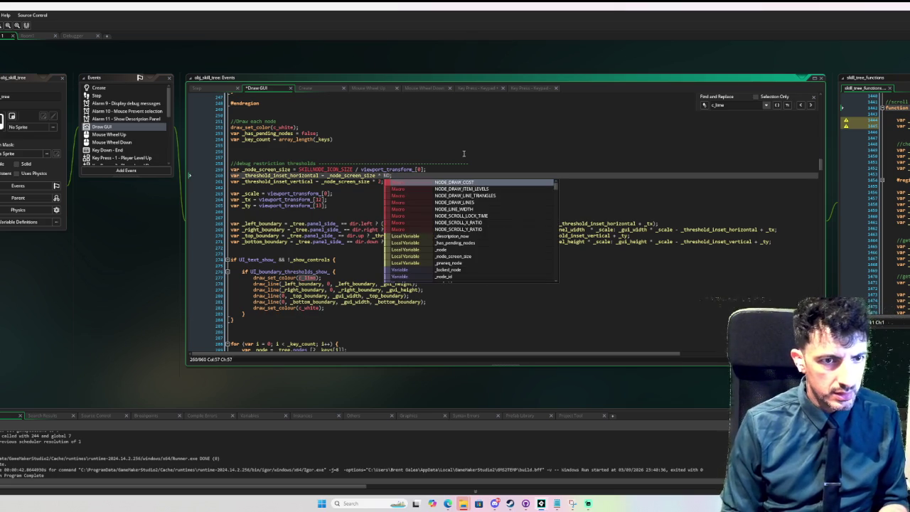
{"action": "key", "text": "Down"}
{"action": "key", "text": "Down"}
{"action": "key", "text": "Down"}
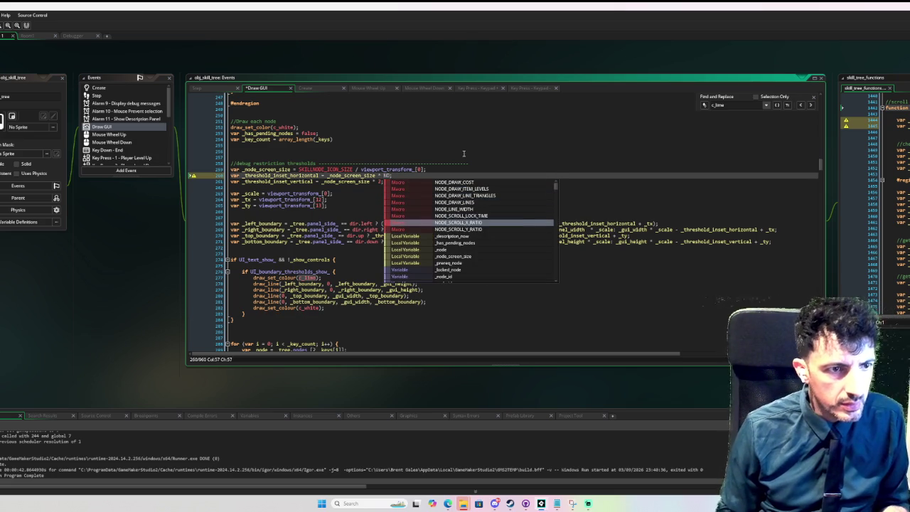
{"action": "key", "text": "Return"}
Replace the vertical multiplier on line 261 with NODE_SCROLL_Y_RATIO and rerun the game
{"action": "key", "text": "Down"}
{"action": "key", "text": "Left"}
{"action": "key", "text": "shift+Left"}
{"action": "type", "text": "NODE_"}
{"action": "key", "text": "Down"}
{"action": "key", "text": "Down"}
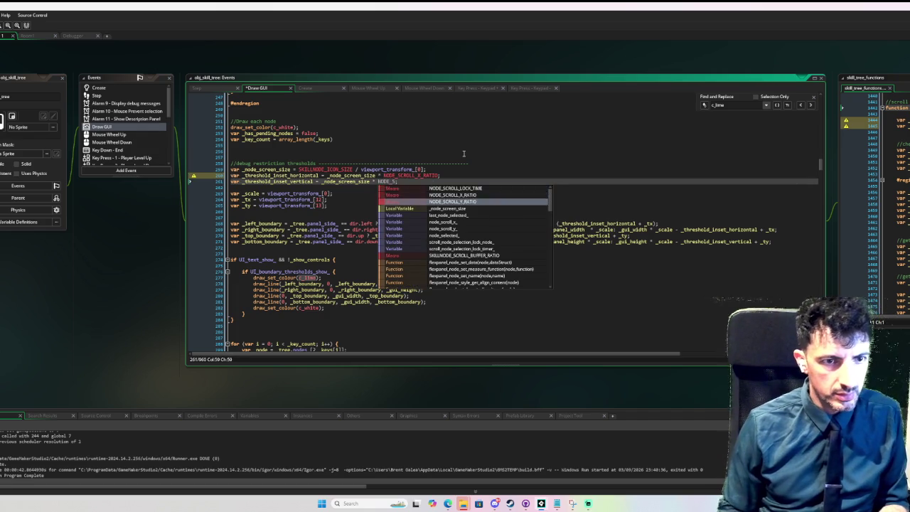
{"action": "key", "text": "Return"}
{"action": "key", "text": "F6"}
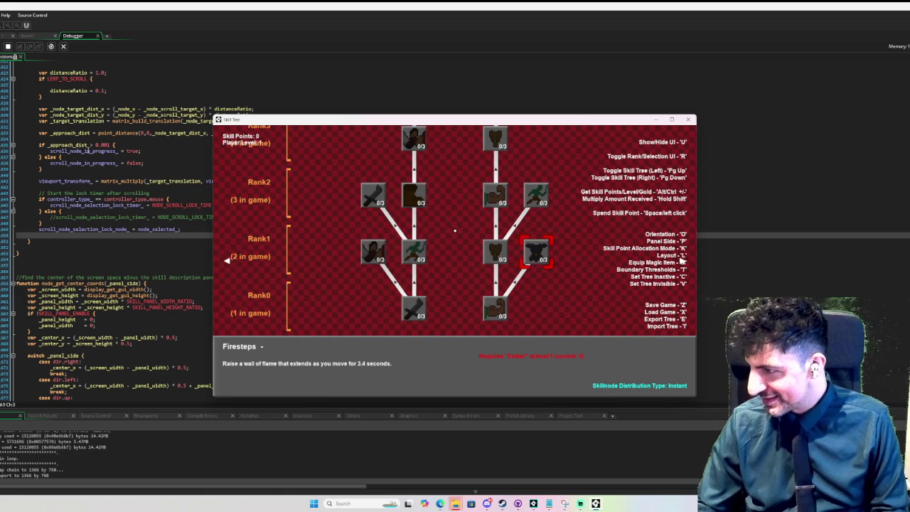
Show the horizontal layout with boundary threshold guide lines and zoom out and back in
{"action": "key", "text": "o"}
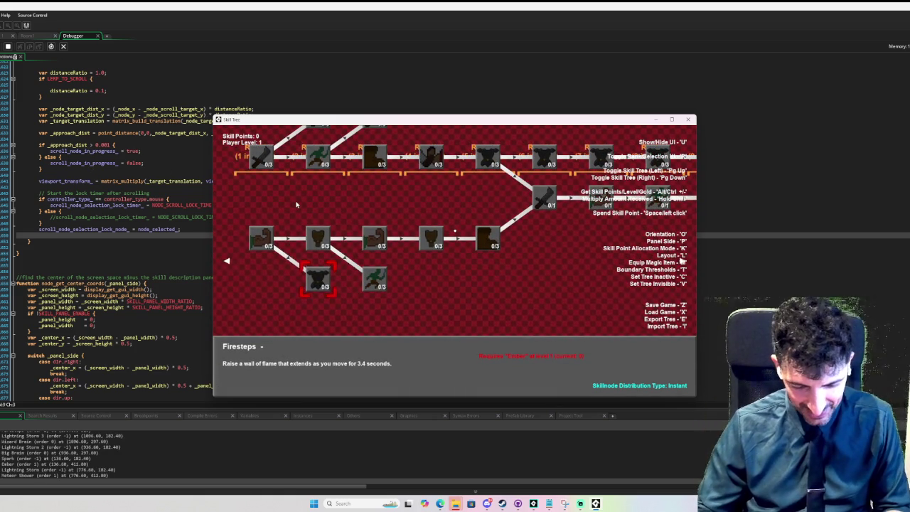
{"action": "key", "text": "t"}
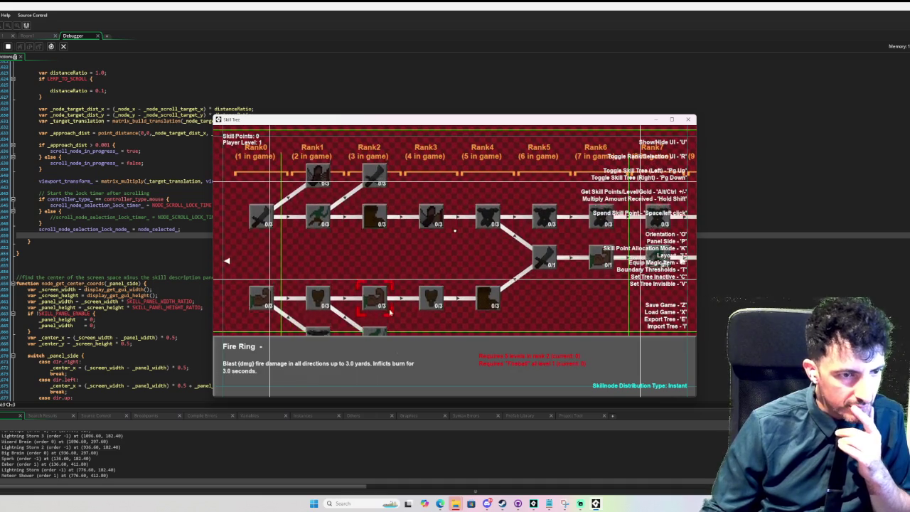
{"action": "scroll", "coordinate": [385, 256], "scroll_direction": "down", "scroll_amount": 1}
{"action": "scroll", "coordinate": [385, 256], "scroll_direction": "up", "scroll_amount": 1}
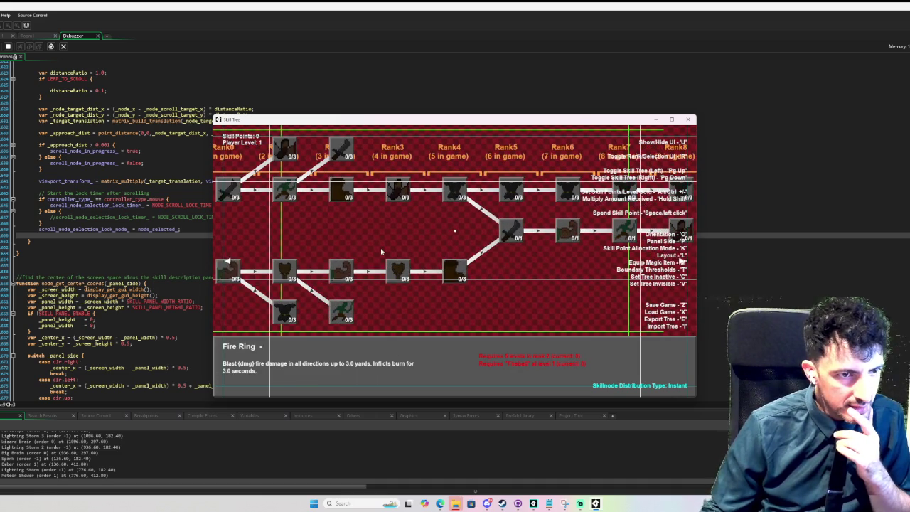
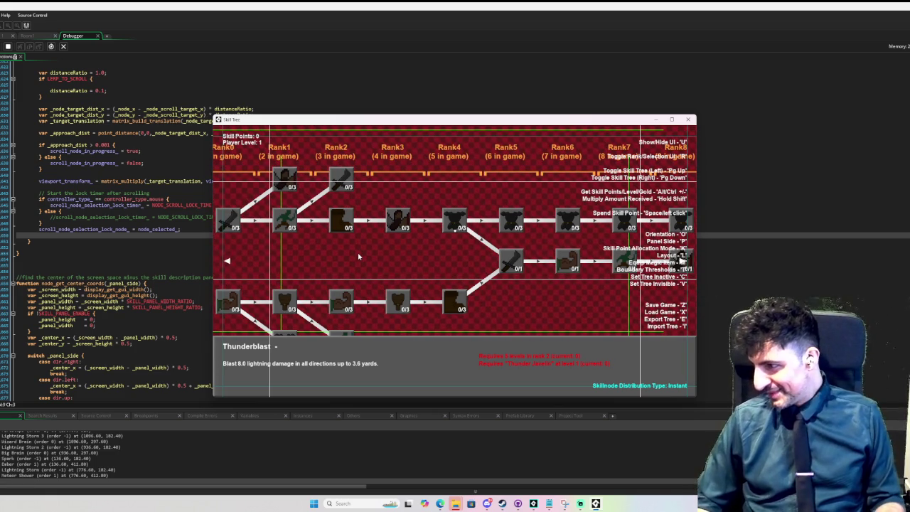
Step the selection back and forth through the Lightning Storm skills, ending on Lightning Storm
{"action": "key", "text": "Right"}
{"action": "key", "text": "Right"}
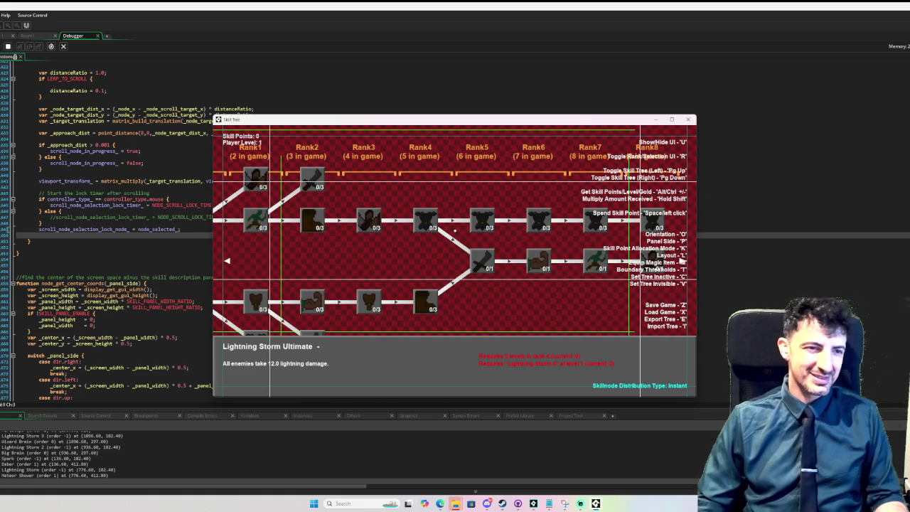
{"action": "key", "text": "Left"}
{"action": "key", "text": "Left"}
{"action": "key", "text": "Left"}
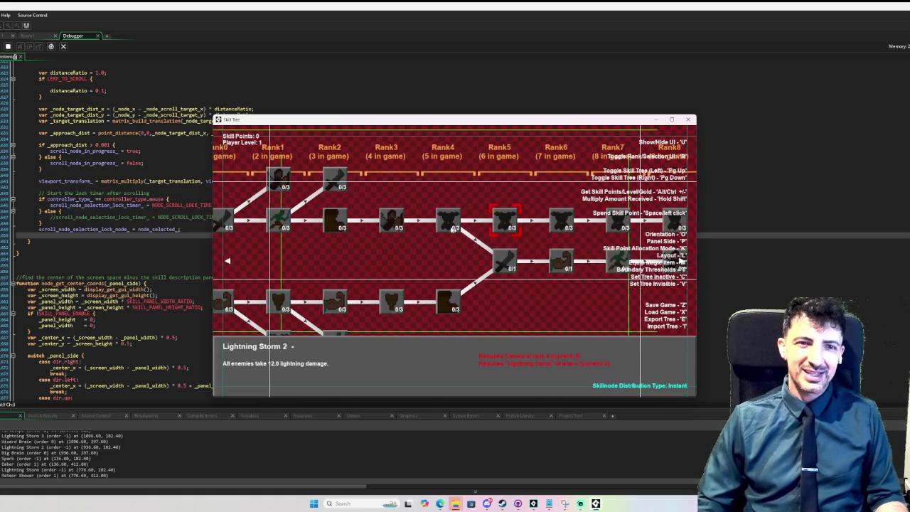
{"action": "key", "text": "Right"}
{"action": "key", "text": "Right"}
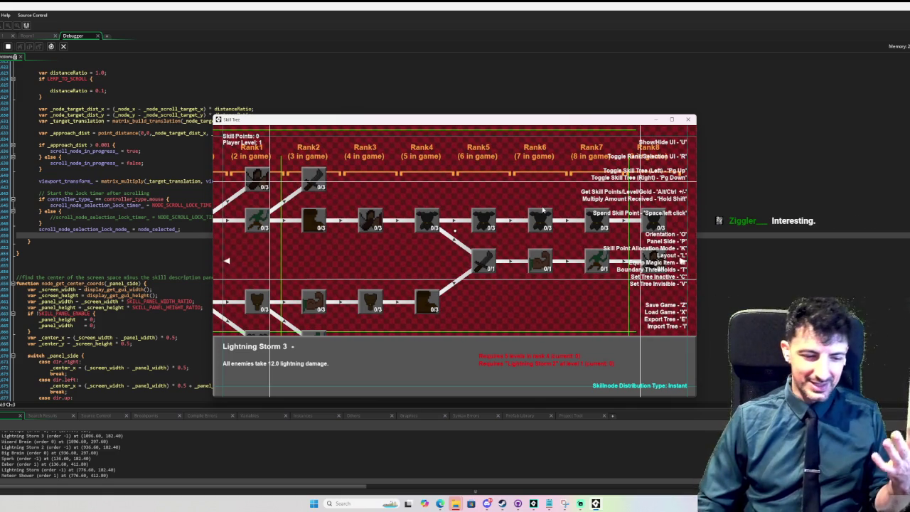
{"action": "left_click", "coordinate": [490, 227]}
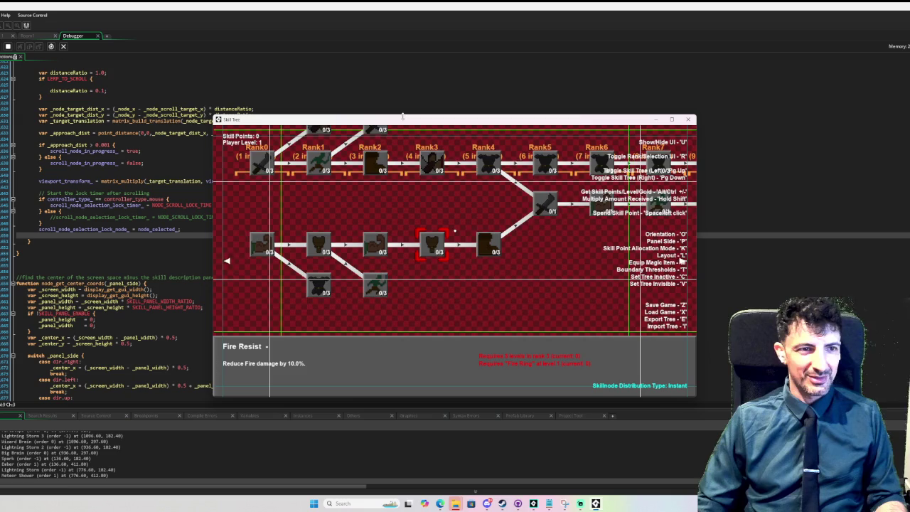
{"action": "scroll", "coordinate": [436, 133], "scroll_direction": "up", "scroll_amount": 1}
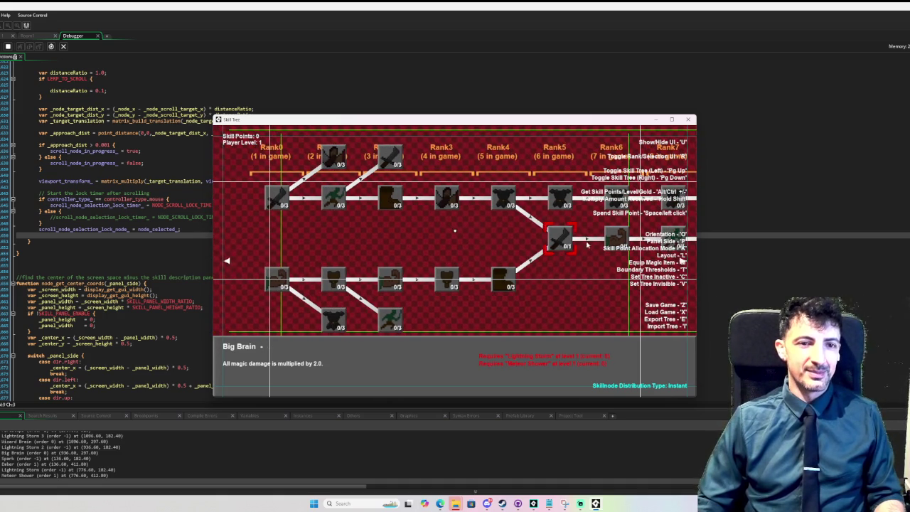
Move the selection among Big Brain, Thunderblast and Wizard Brain, then close the game
{"action": "key", "text": "Right"}
{"action": "key", "text": "Right"}
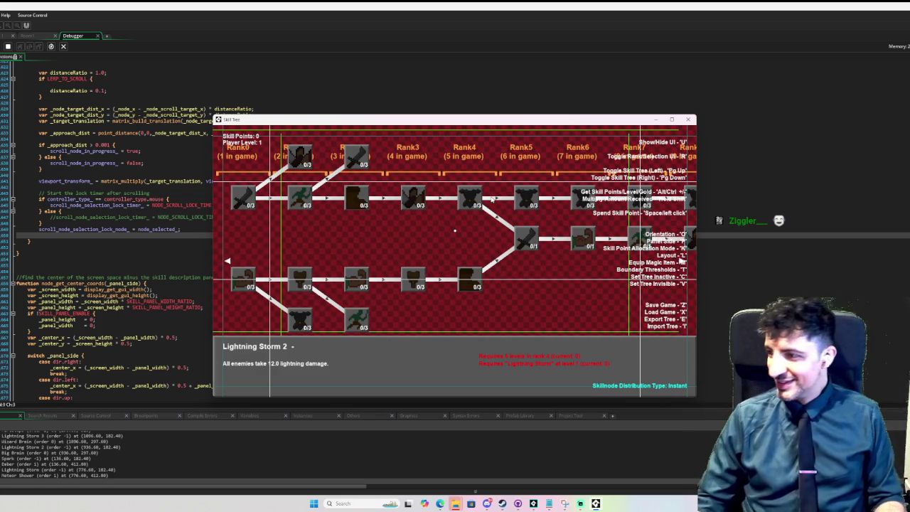
{"action": "key", "text": "Left"}
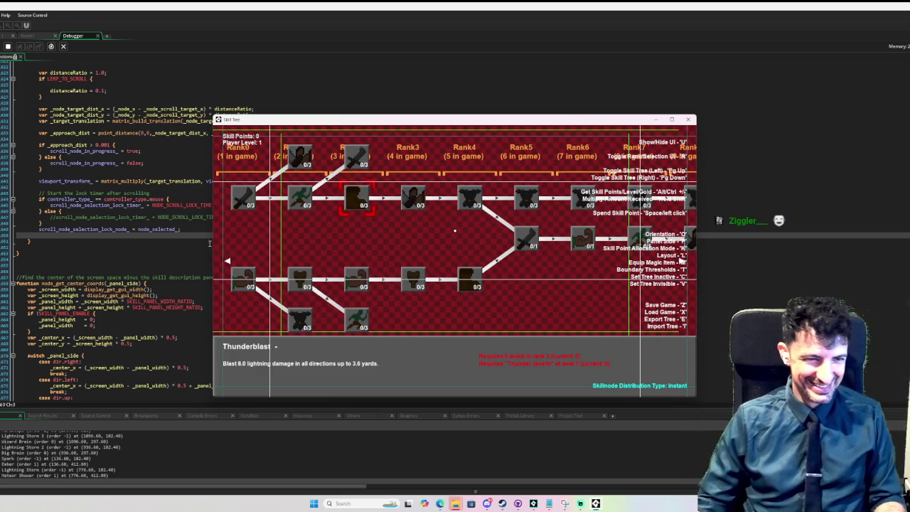
{"action": "key", "text": "Right"}
{"action": "key", "text": "Left"}
{"action": "key", "text": "Right"}
{"action": "key", "text": "Right"}
{"action": "key", "text": "Right"}
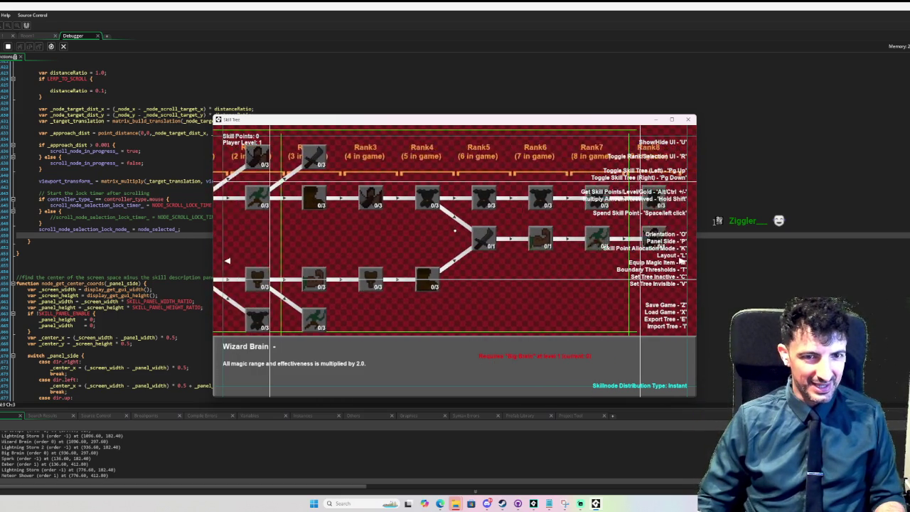
{"action": "left_click", "coordinate": [686, 121]}
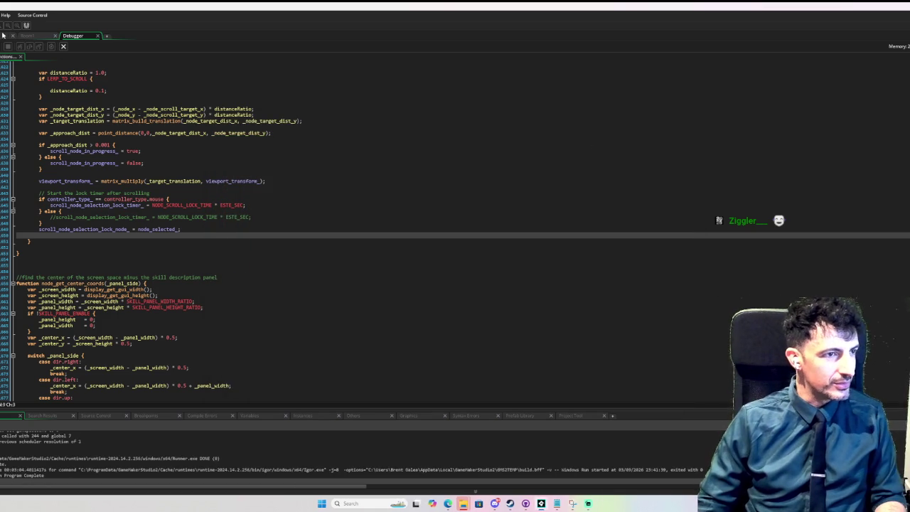
Open obj_skill_tree's Step event and jump to the scroll_node_selection definition
{"action": "left_click", "coordinate": [3, 36]}
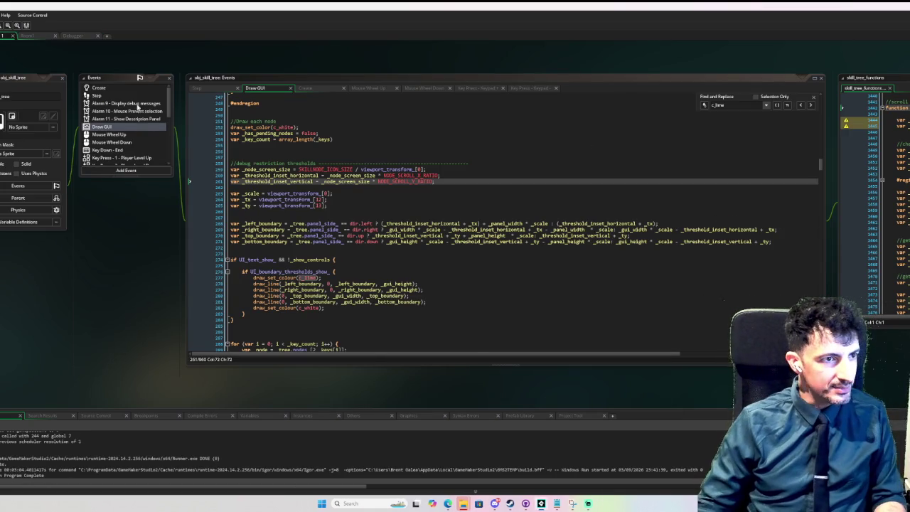
{"action": "left_click", "coordinate": [121, 96]}
{"action": "scroll", "coordinate": [306, 199], "scroll_direction": "down", "scroll_amount": 4}
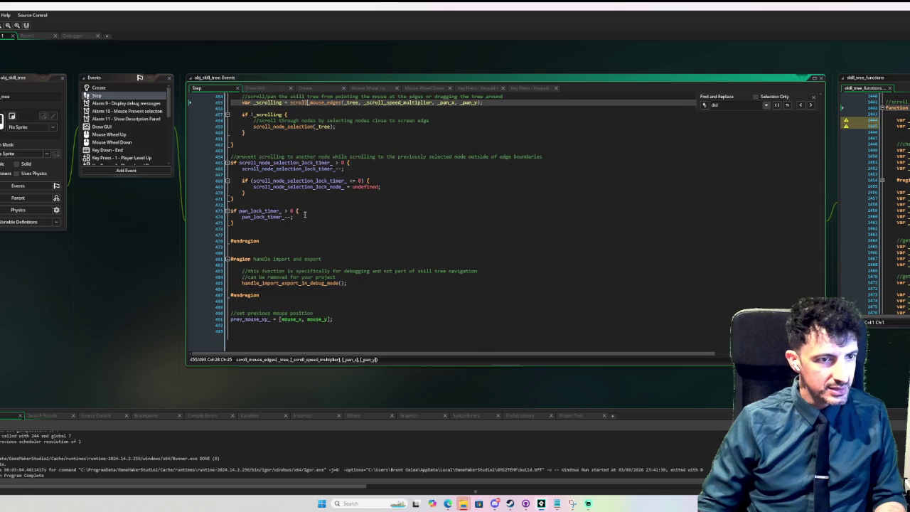
{"action": "scroll", "coordinate": [306, 214], "scroll_direction": "up", "scroll_amount": 5}
{"action": "left_click", "coordinate": [305, 211]}
{"action": "middle_click", "coordinate": [305, 211]}
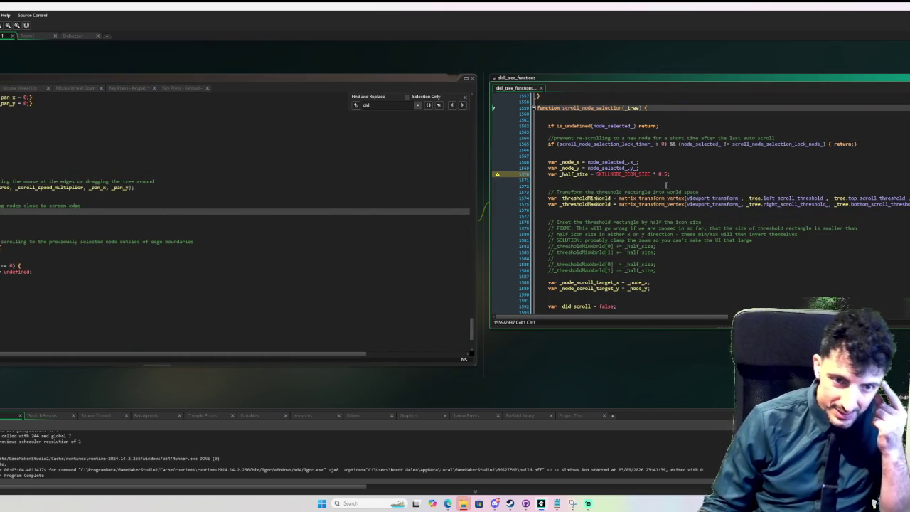
{"action": "scroll", "coordinate": [666, 186], "scroll_direction": "down", "scroll_amount": 2}
{"action": "scroll", "coordinate": [664, 188], "scroll_direction": "up", "scroll_amount": 2}
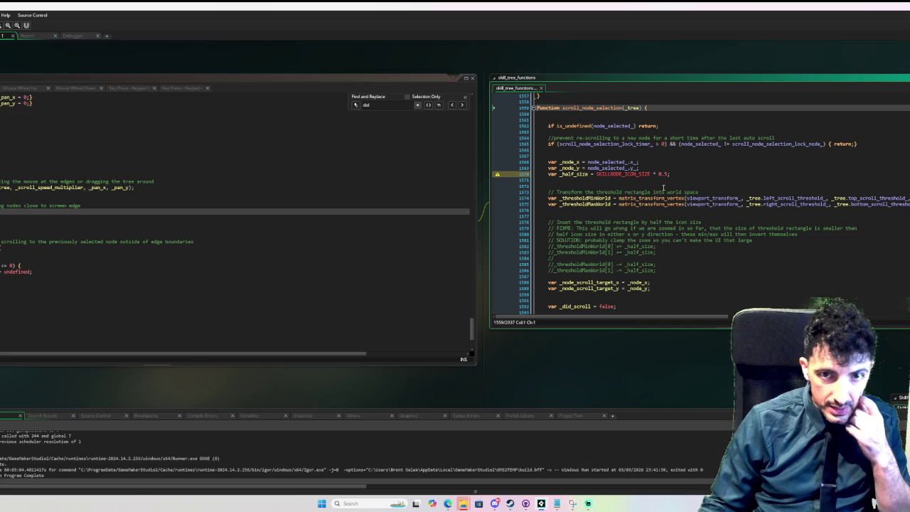
Fix the spacing in the prevent re-scrolling comment, then return to obj_skill_tree's Step code
{"action": "left_click", "coordinate": [573, 139]}
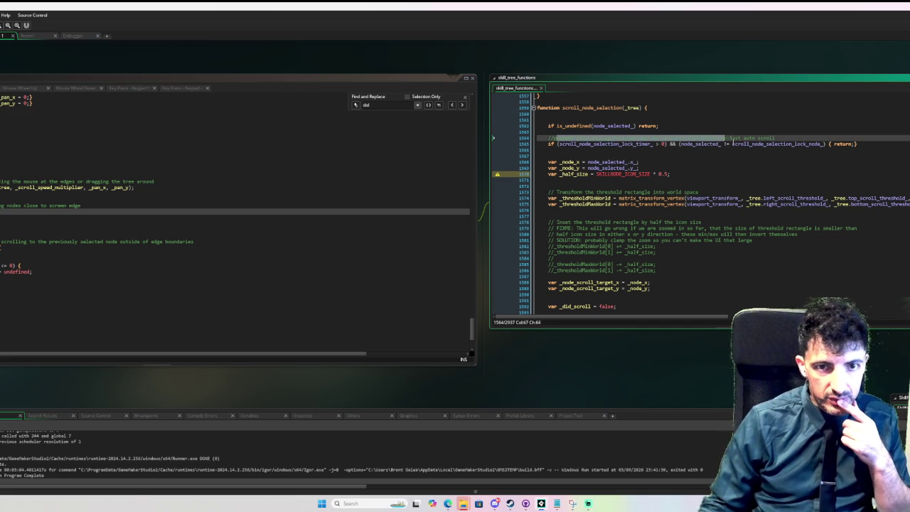
{"action": "left_click", "coordinate": [728, 157]}
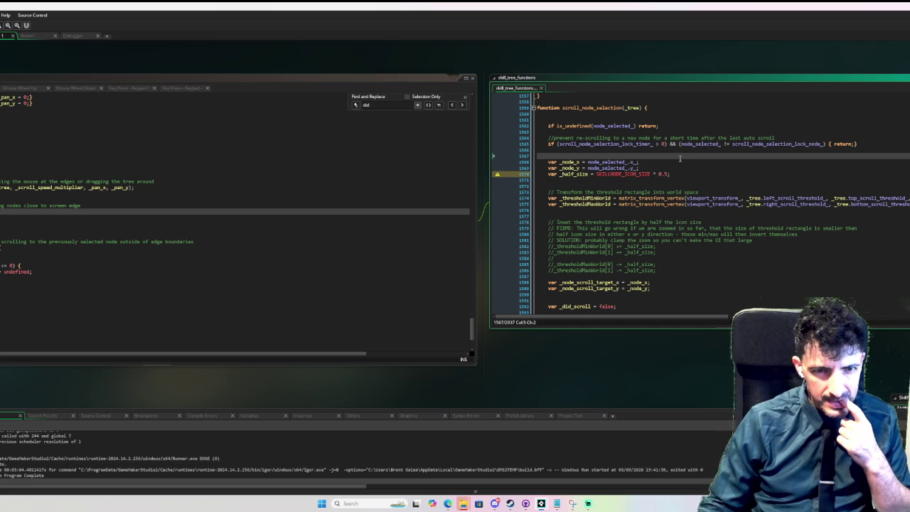
{"action": "scroll", "coordinate": [679, 158], "scroll_direction": "down", "scroll_amount": 3}
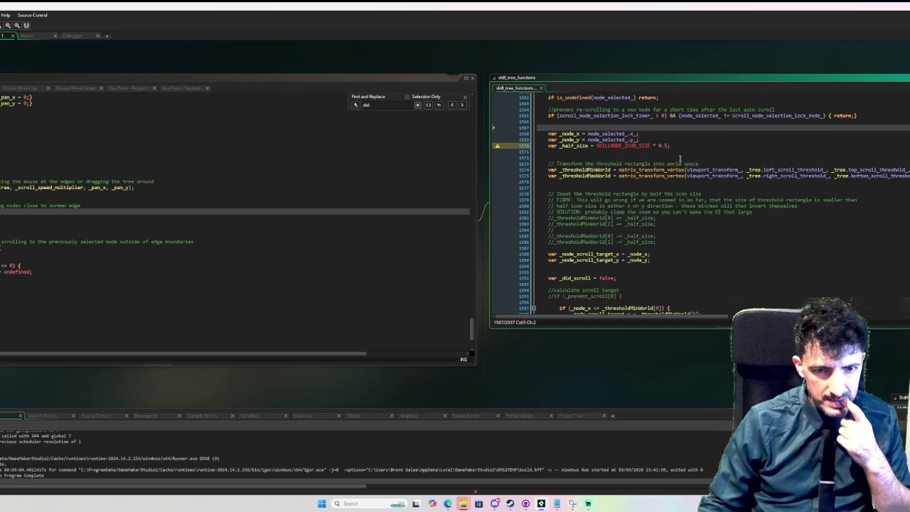
{"action": "scroll", "coordinate": [679, 159], "scroll_direction": "down", "scroll_amount": 1}
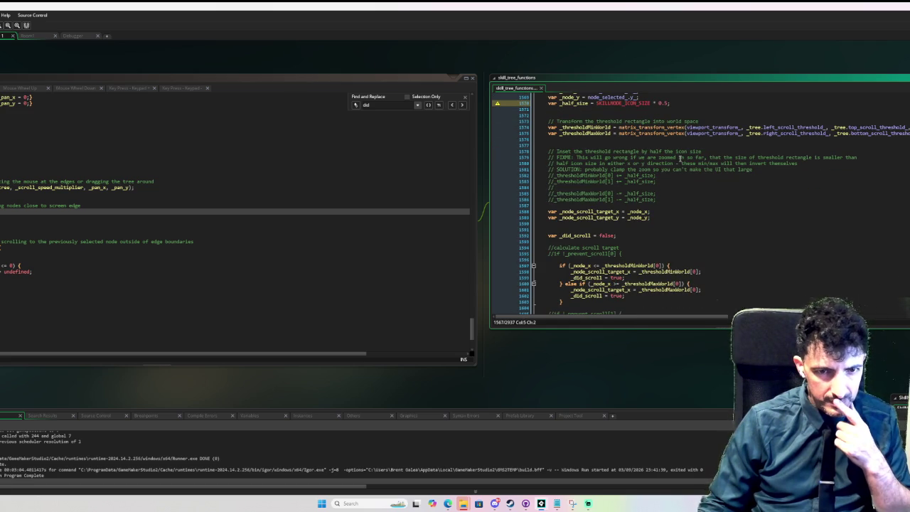
{"action": "scroll", "coordinate": [679, 159], "scroll_direction": "up", "scroll_amount": 1}
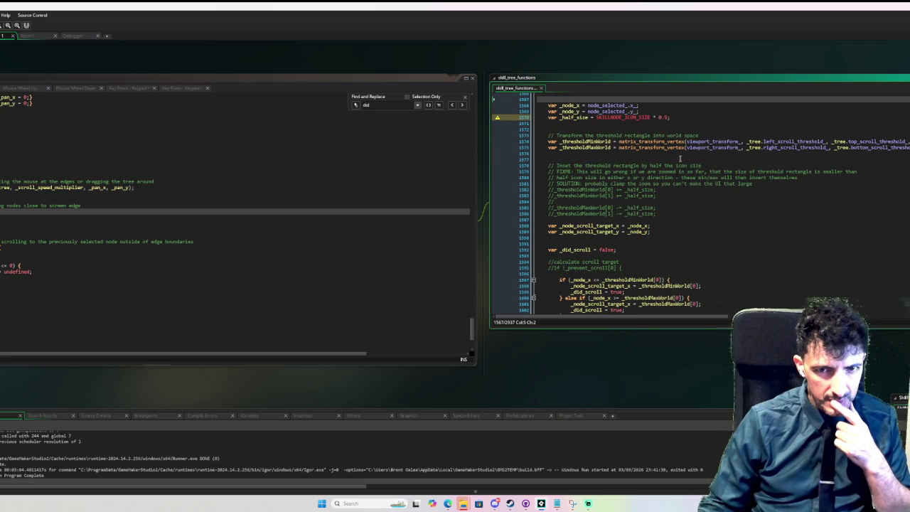
{"action": "scroll", "coordinate": [680, 159], "scroll_direction": "down", "scroll_amount": 3}
{"action": "scroll", "coordinate": [679, 158], "scroll_direction": "down", "scroll_amount": 1}
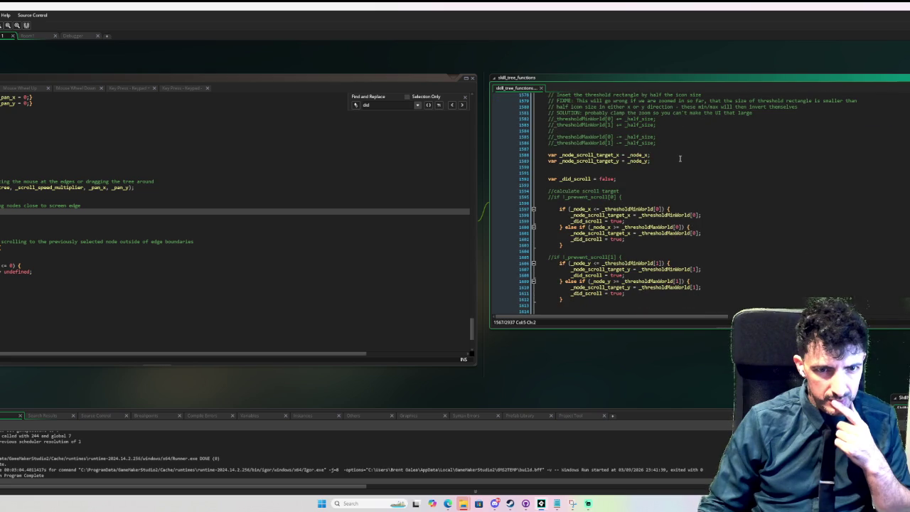
{"action": "scroll", "coordinate": [679, 159], "scroll_direction": "down", "scroll_amount": 2}
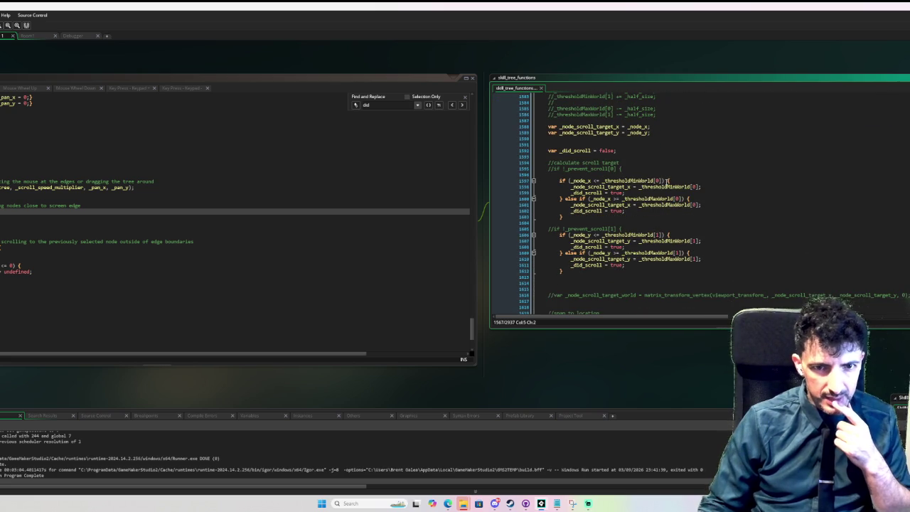
{"action": "left_click", "coordinate": [667, 180]}
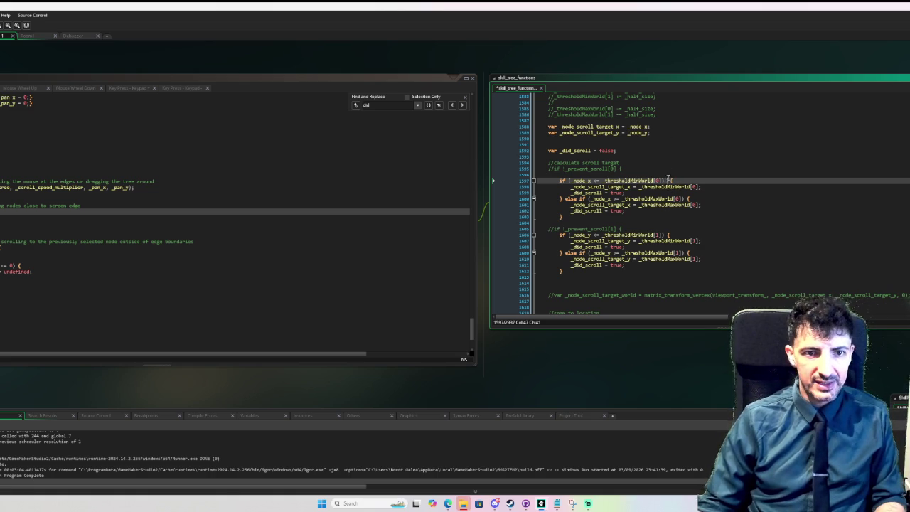
{"action": "scroll", "coordinate": [667, 180], "scroll_direction": "up", "scroll_amount": 10}
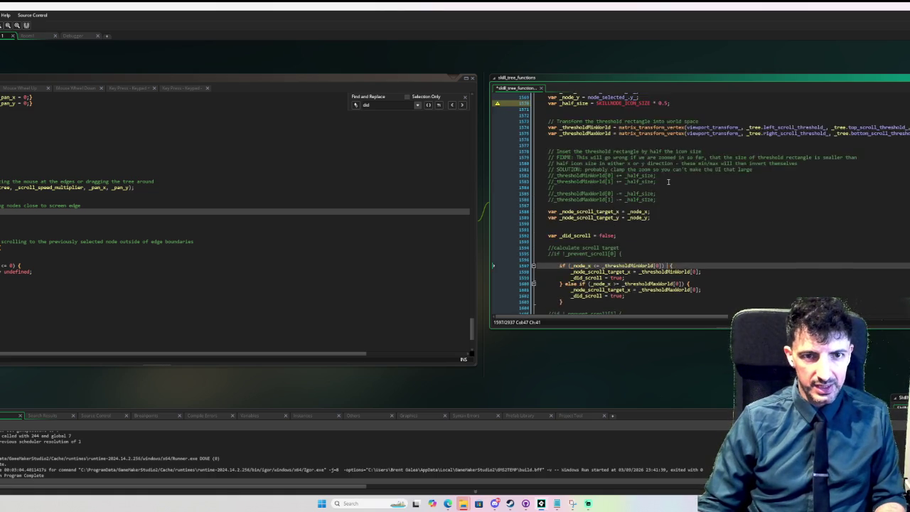
{"action": "left_click", "coordinate": [252, 199]}
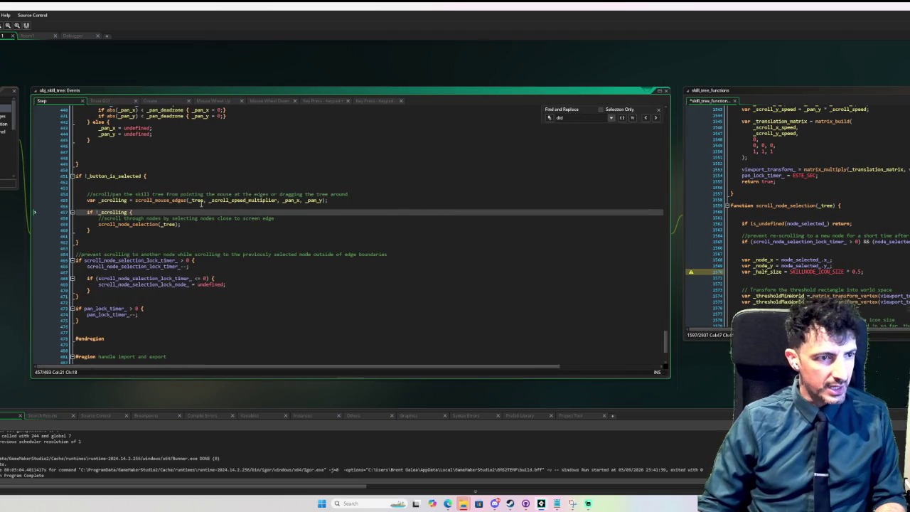
Jump from obj_skill_tree's Step code to the scroll_mouse_edges definition
{"action": "scroll", "coordinate": [192, 199], "scroll_direction": "up", "scroll_amount": 12}
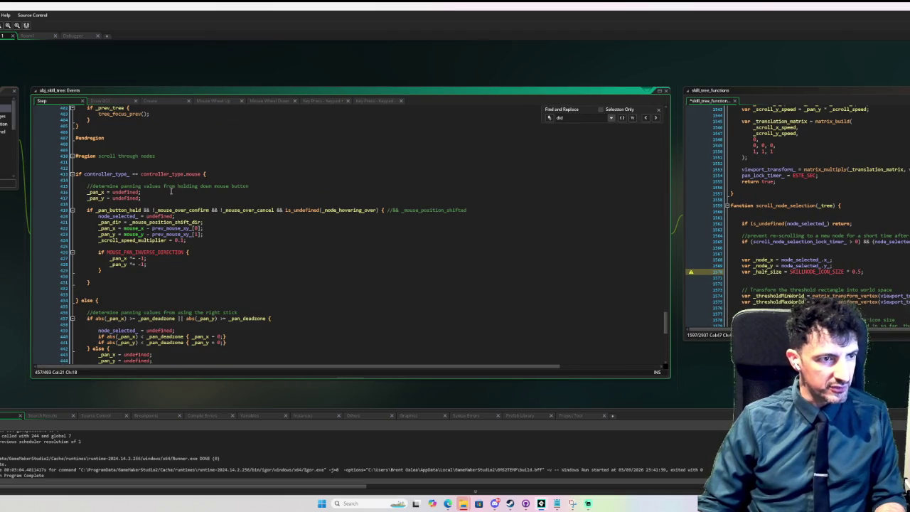
{"action": "scroll", "coordinate": [170, 190], "scroll_direction": "down", "scroll_amount": 6}
{"action": "left_click", "coordinate": [12, 186]}
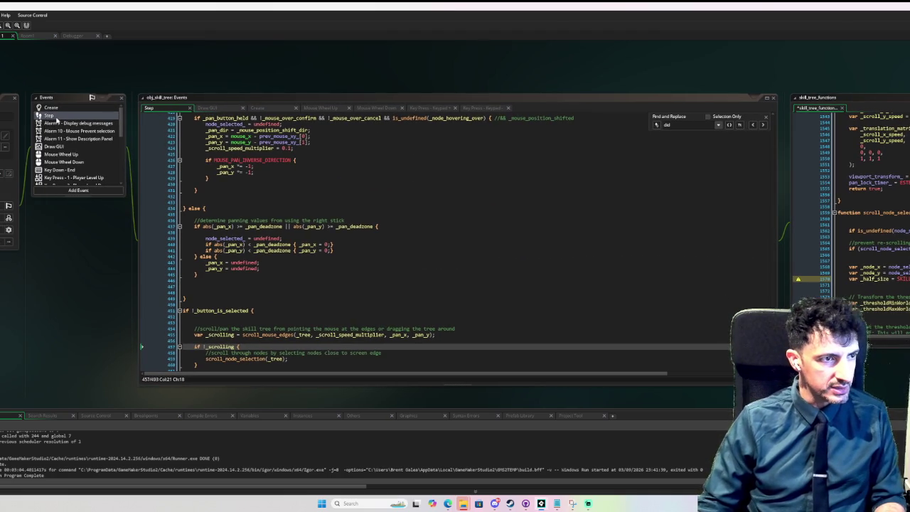
{"action": "left_click", "coordinate": [51, 115]}
{"action": "middle_click", "coordinate": [256, 334]}
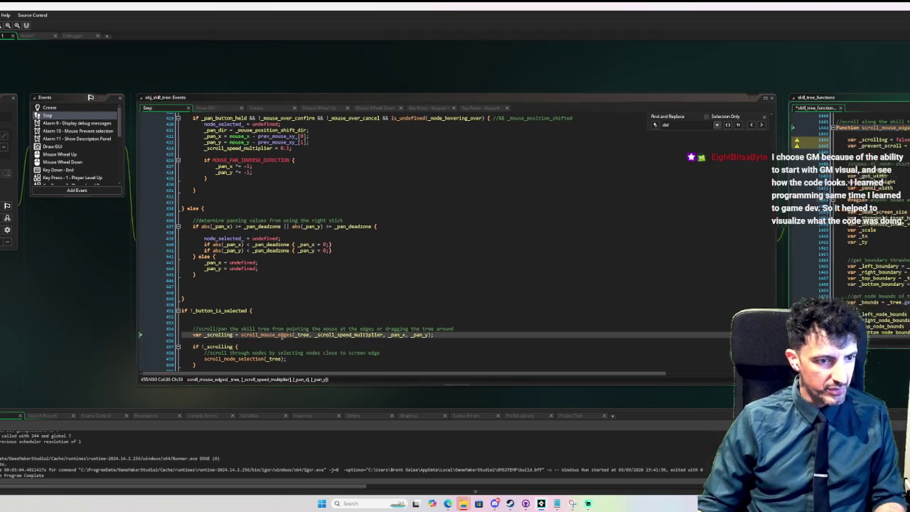
Select and copy the threshold and node-bounds lines in scroll_mouse_edges
{"action": "scroll", "coordinate": [703, 234], "scroll_direction": "down", "scroll_amount": 1}
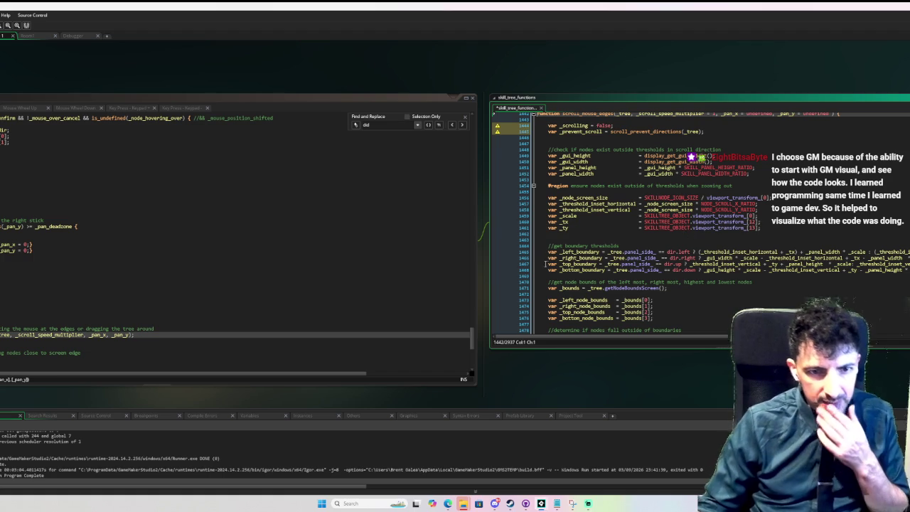
{"action": "left_click_drag", "start_coordinate": [541, 327], "coordinate": [549, 211]}
{"action": "right_click", "coordinate": [619, 230]}
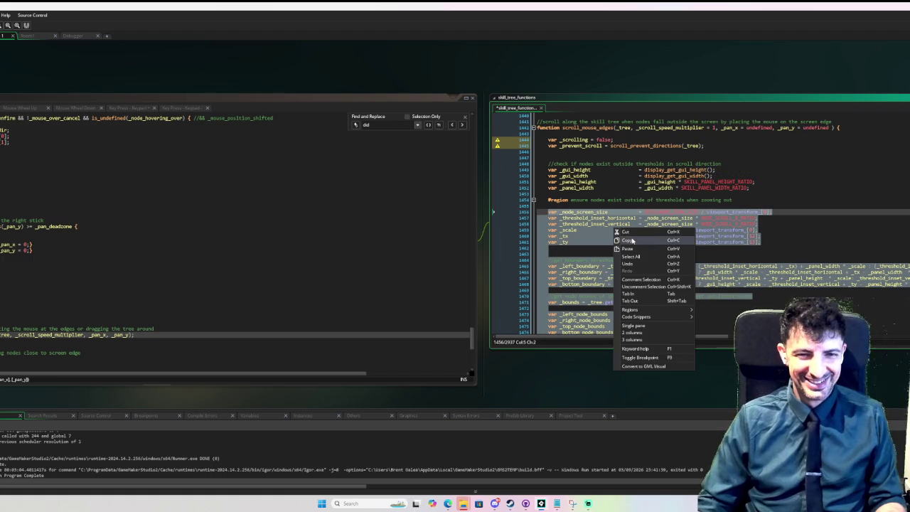
{"action": "left_click", "coordinate": [632, 242]}
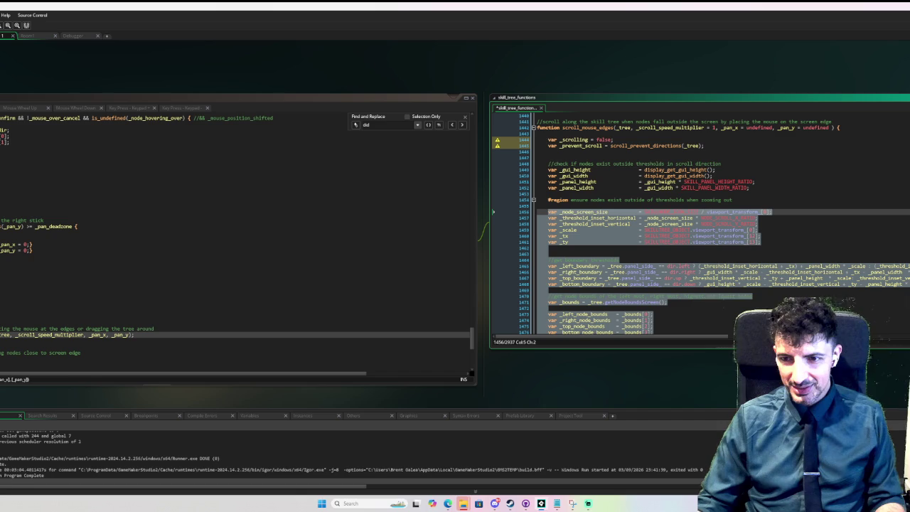
{"action": "key", "text": "F12"}
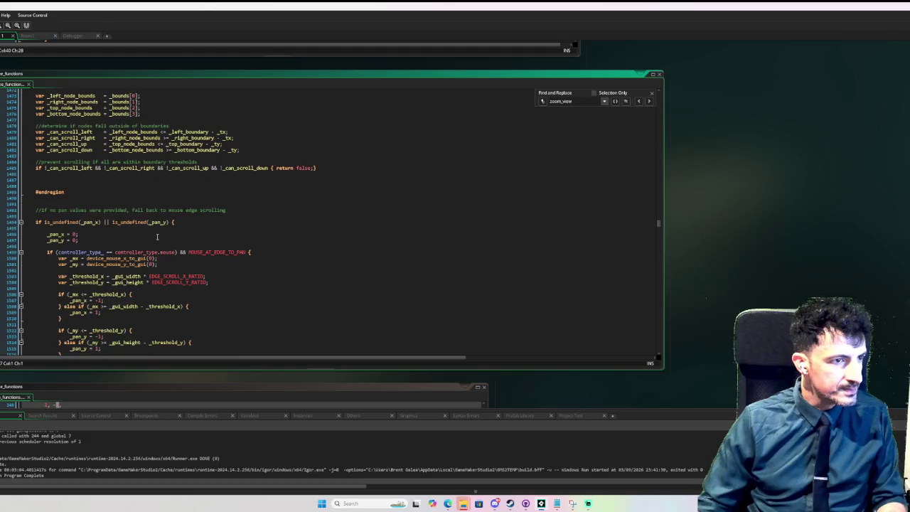
Read through scroll_prevent_directions and place the caret after its closing brace
{"action": "scroll", "coordinate": [159, 237], "scroll_direction": "up", "scroll_amount": 20}
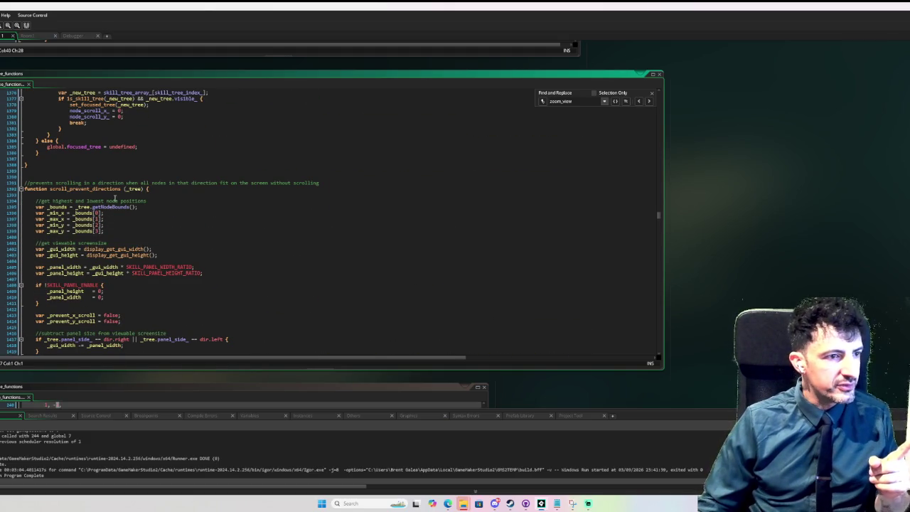
{"action": "scroll", "coordinate": [115, 198], "scroll_direction": "down", "scroll_amount": 7}
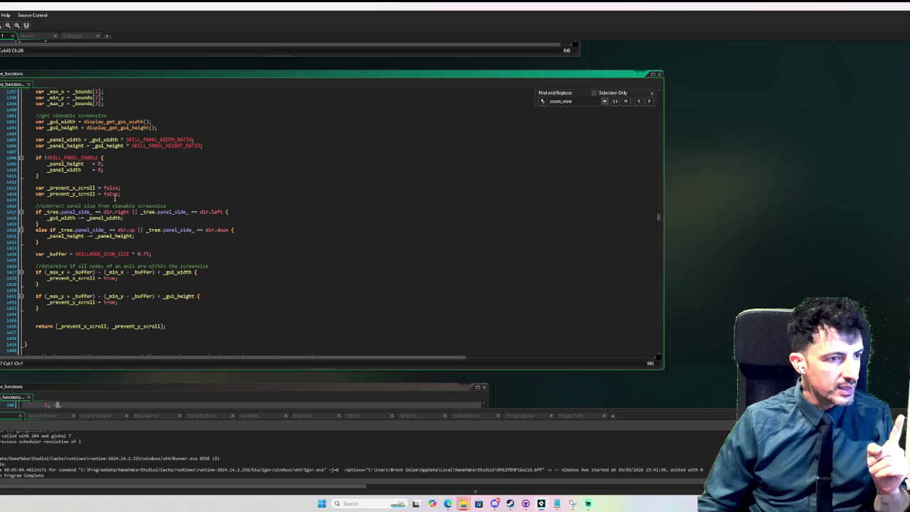
{"action": "scroll", "coordinate": [115, 198], "scroll_direction": "down", "scroll_amount": 2}
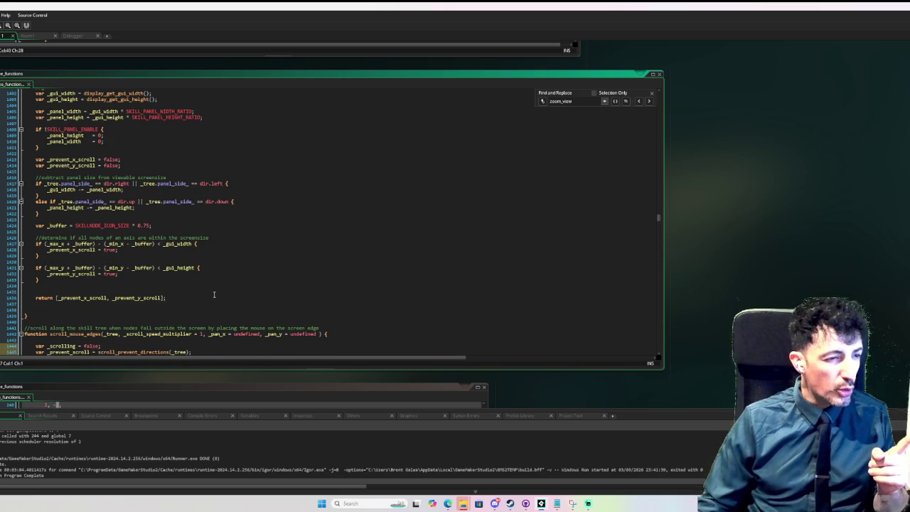
{"action": "scroll", "coordinate": [213, 294], "scroll_direction": "up", "scroll_amount": 4}
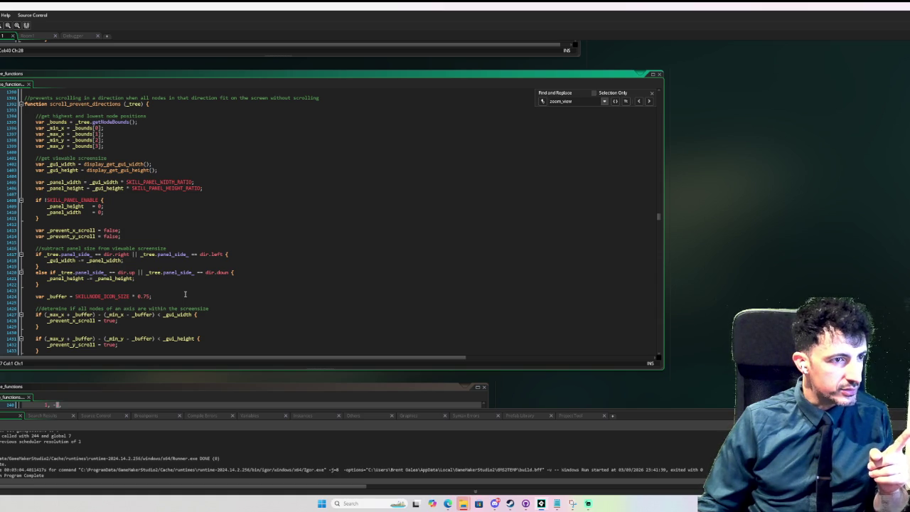
{"action": "scroll", "coordinate": [185, 294], "scroll_direction": "down", "scroll_amount": 5}
{"action": "left_click", "coordinate": [78, 296]}
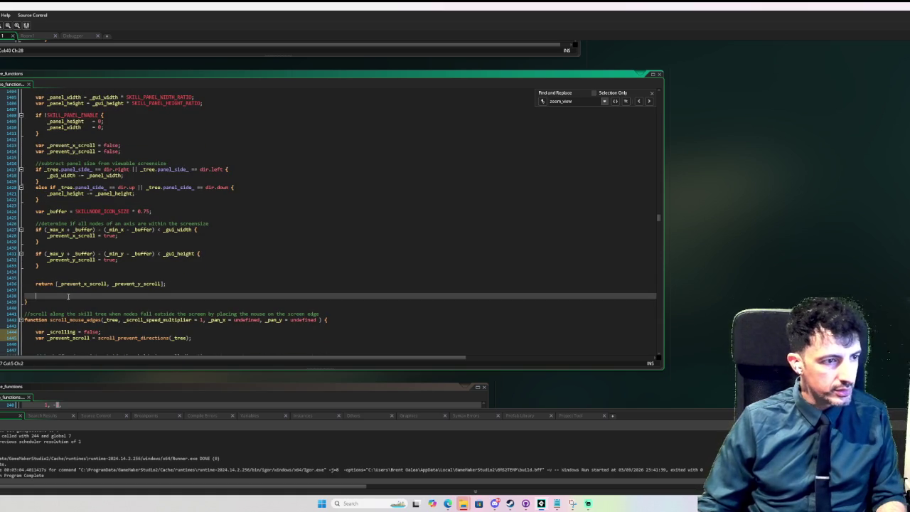
Add blank lines below the closing brace and start a header 'funtion prevent_scroll_directions'
{"action": "left_click", "coordinate": [70, 306]}
{"action": "key", "text": "Return"}
{"action": "key", "text": "Return"}
{"action": "key", "text": "Up"}
{"action": "type", "text": "functio"}
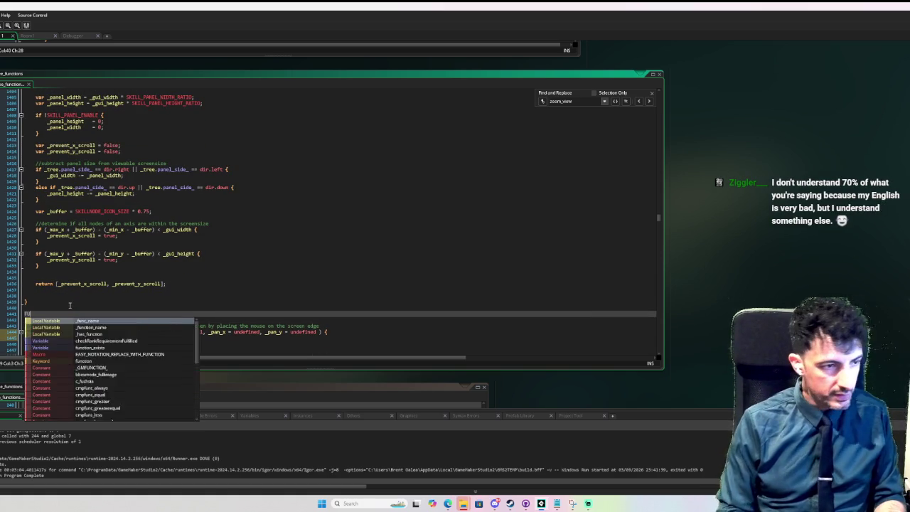
{"action": "key", "text": "Escape"}
{"action": "key", "text": "BackSpace"}
{"action": "key", "text": "BackSpace"}
{"action": "key", "text": "BackSpace"}
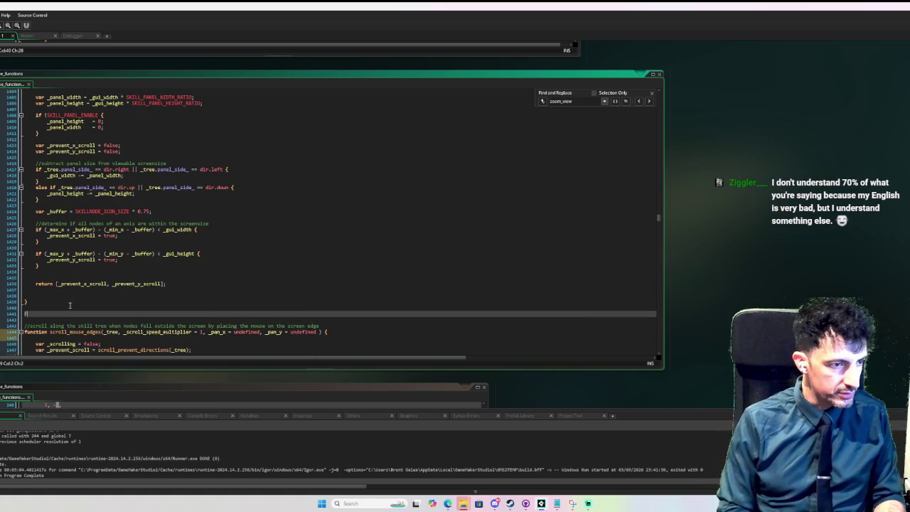
{"action": "type", "text": "fun"}
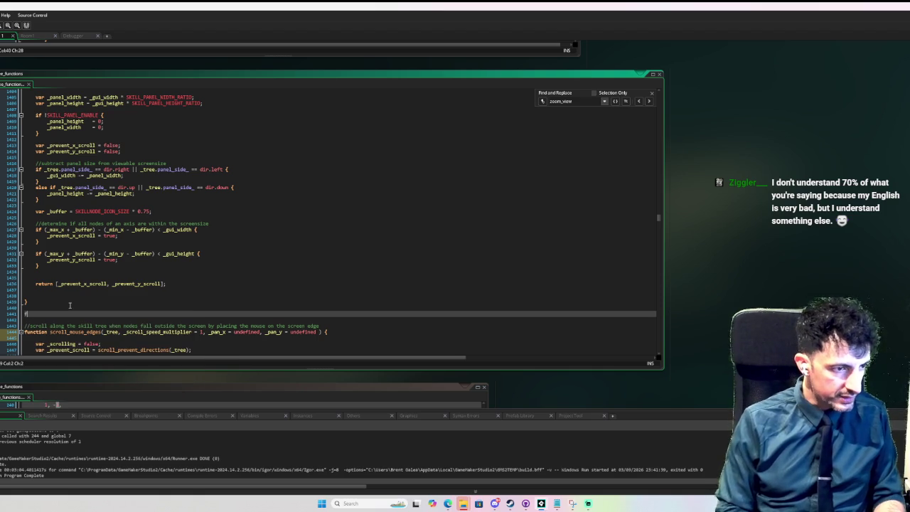
{"action": "type", "text": "ction "}
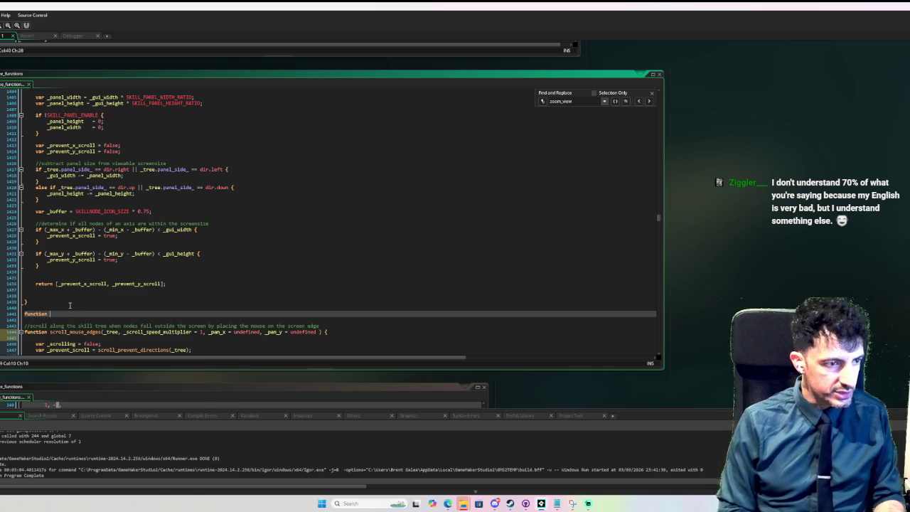
{"action": "type", "text": "preven"}
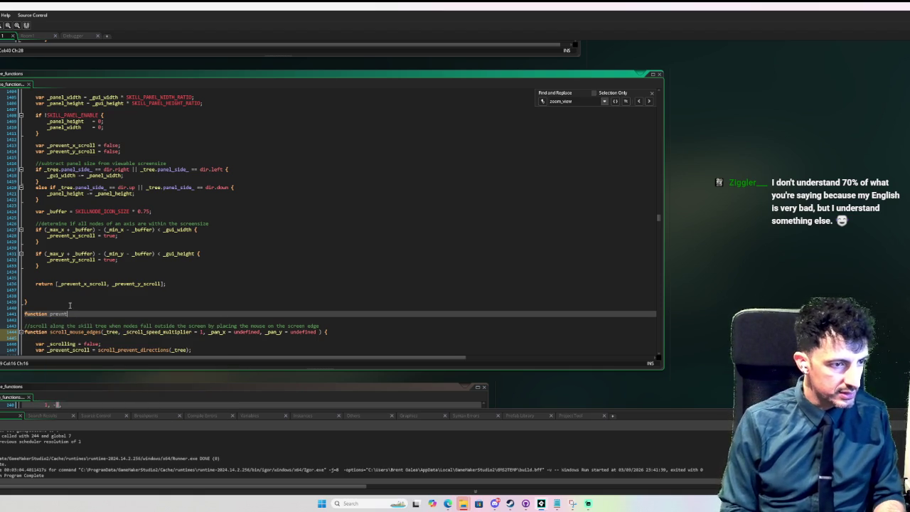
{"action": "type", "text": "t_scroll_"}
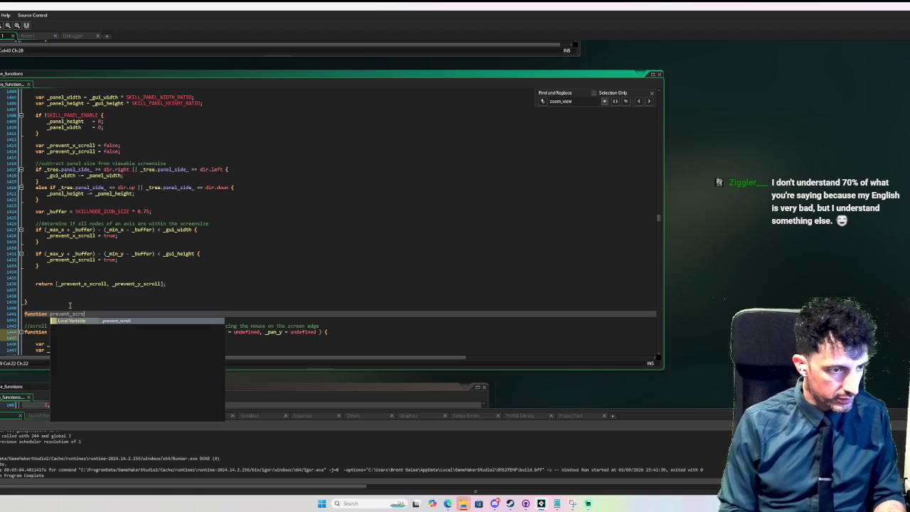
{"action": "type", "text": "directions"}
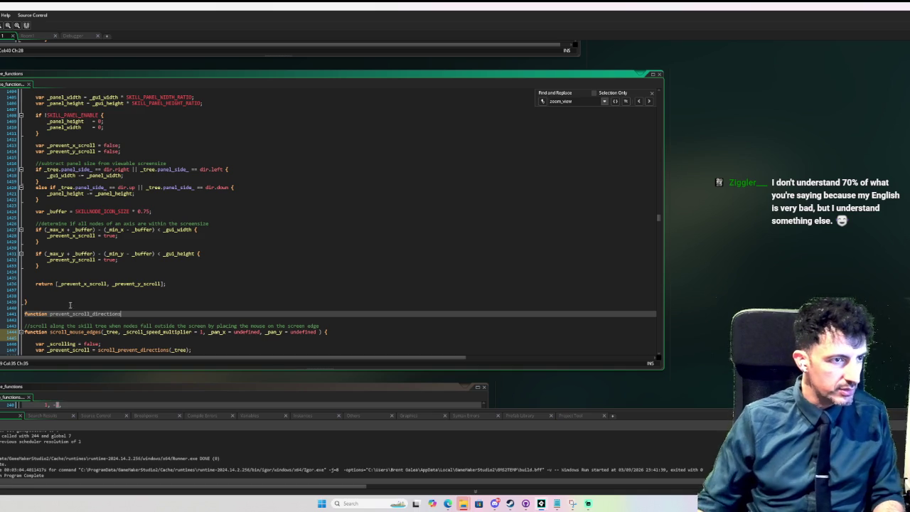
{"action": "scroll", "coordinate": [254, 180], "scroll_direction": "up", "scroll_amount": 4}
{"action": "scroll", "coordinate": [252, 180], "scroll_direction": "up", "scroll_amount": 2}
{"action": "scroll", "coordinate": [250, 180], "scroll_direction": "down", "scroll_amount": 7}
{"action": "scroll", "coordinate": [241, 184], "scroll_direction": "up", "scroll_amount": 6}
{"action": "scroll", "coordinate": [240, 185], "scroll_direction": "down", "scroll_amount": 6}
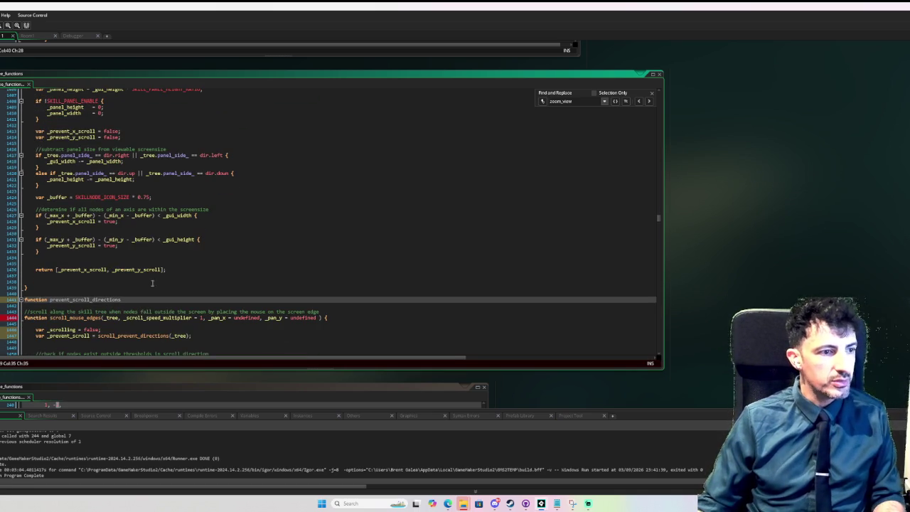
Rename the header to scroll_prevent_directions(_tree) { and paste the copied boundary code inside
{"action": "double_click", "coordinate": [84, 299]}
{"action": "type", "text": "scroll"}
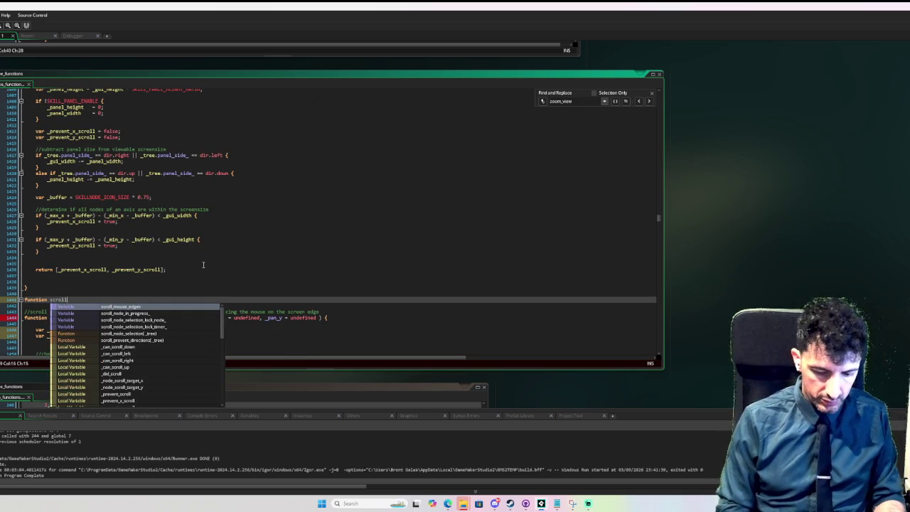
{"action": "type", "text": "_prevent_dir"}
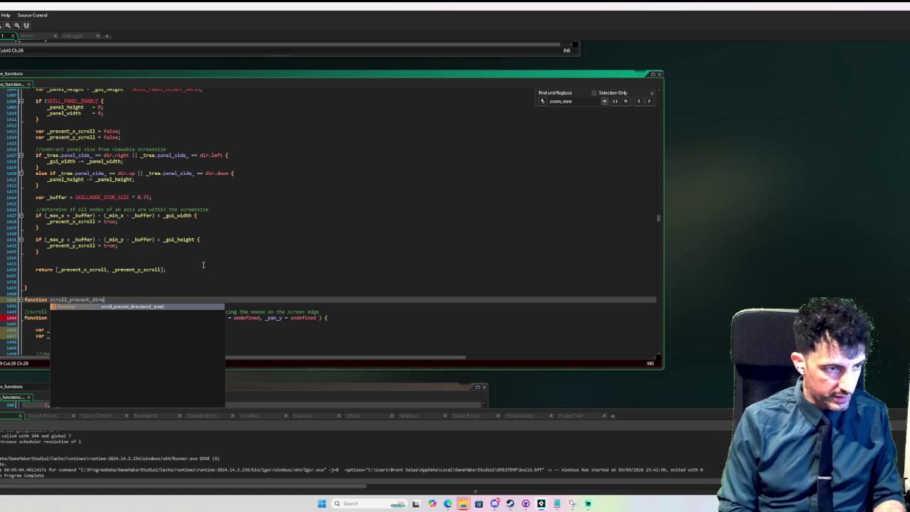
{"action": "key", "text": "Tab"}
{"action": "type", "text": "(_tree) {"}
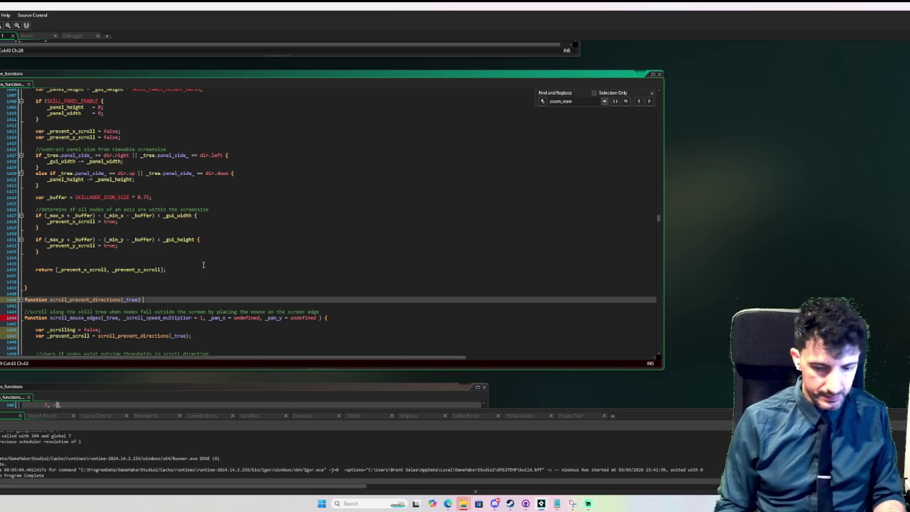
{"action": "key", "text": "Return"}
{"action": "key", "text": "Return"}
{"action": "key", "text": "Return"}
{"action": "key", "text": "Up"}
{"action": "key", "text": "Up"}
{"action": "scroll", "coordinate": [213, 256], "scroll_direction": "up", "scroll_amount": 10}
{"action": "scroll", "coordinate": [249, 248], "scroll_direction": "down", "scroll_amount": 12}
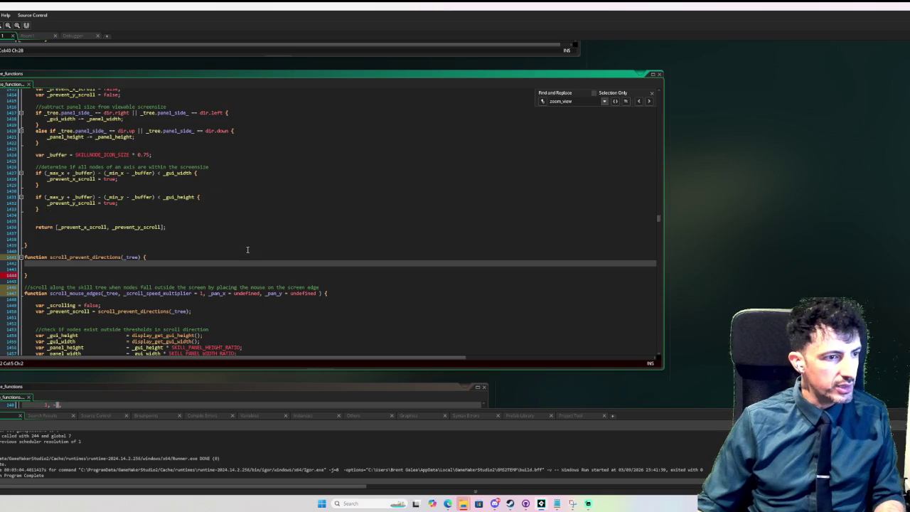
{"action": "key", "text": "ctrl+v"}
Delete the _tree parameter from the scroll_prevent_directions header
{"action": "scroll", "coordinate": [155, 239], "scroll_direction": "down", "scroll_amount": 2}
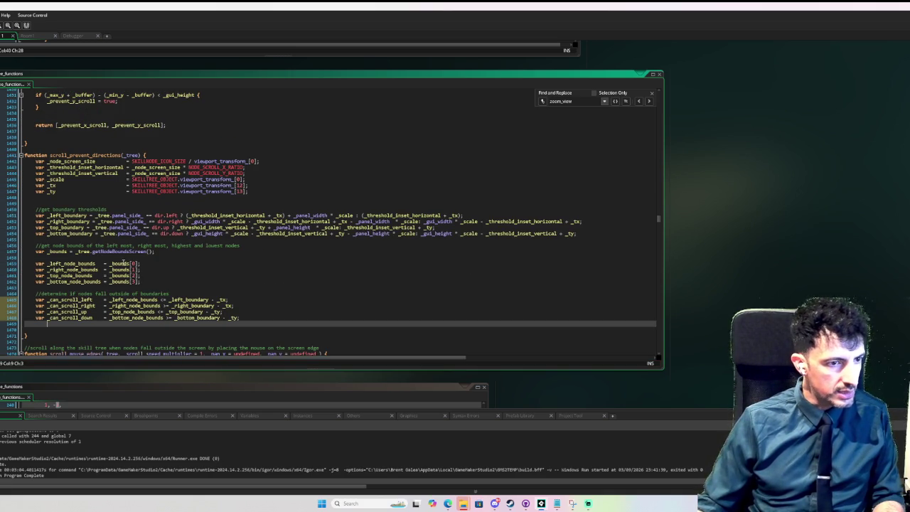
{"action": "scroll", "coordinate": [158, 198], "scroll_direction": "up", "scroll_amount": 2}
{"action": "double_click", "coordinate": [130, 197]}
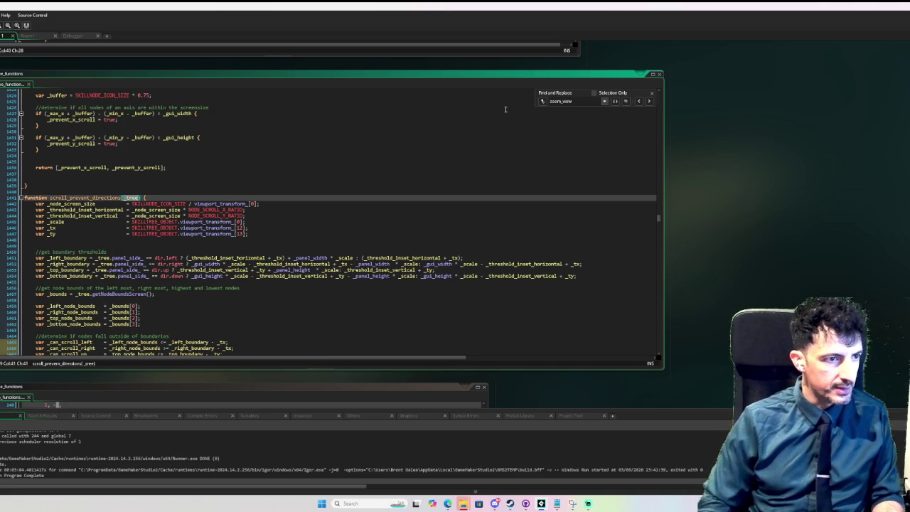
{"action": "key", "text": "BackSpace"}
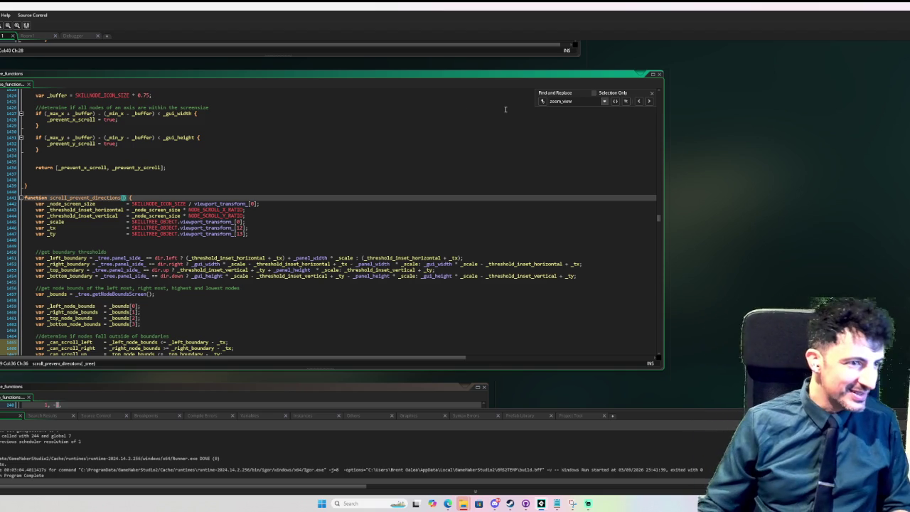
Add a '//get vig scale andvde variable' comment under the header and restore the _tree parameter
{"action": "scroll", "coordinate": [217, 255], "scroll_direction": "down", "scroll_amount": 3}
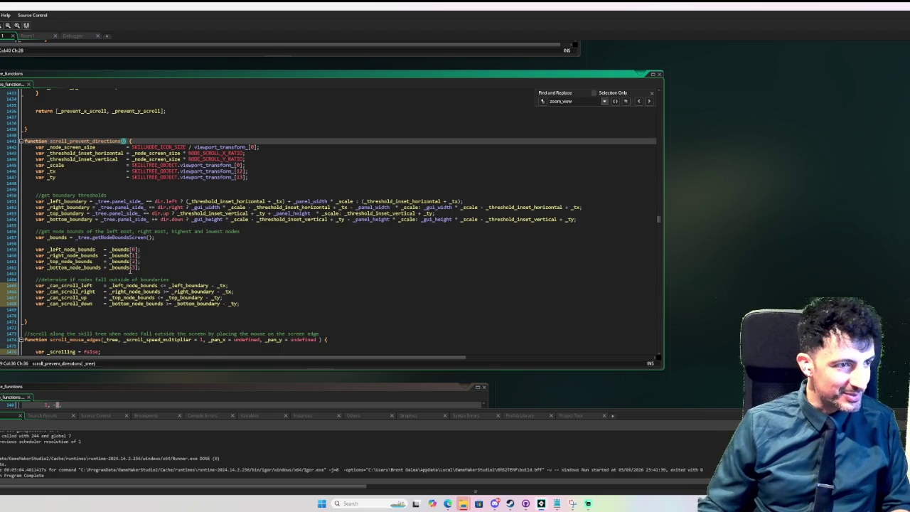
{"action": "left_click", "coordinate": [180, 139]}
{"action": "key", "text": "Return"}
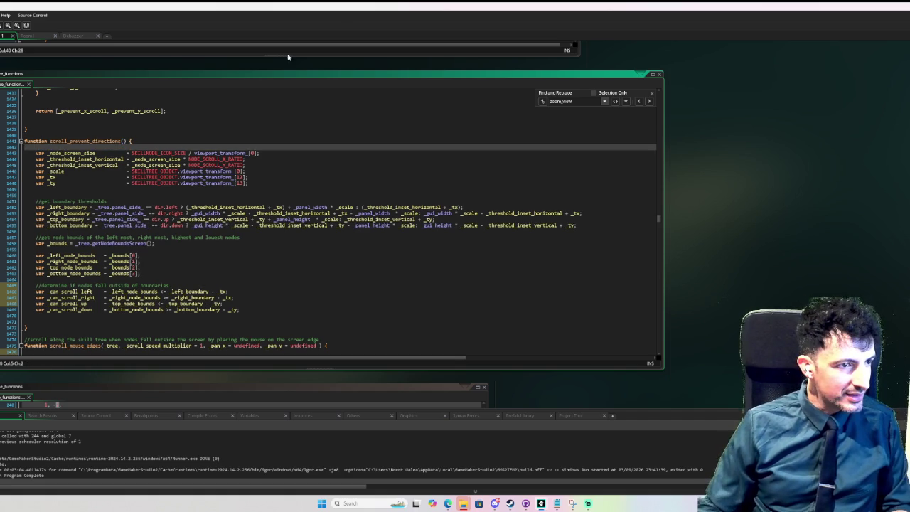
{"action": "key", "text": "Return"}
{"action": "type", "text": "//"}
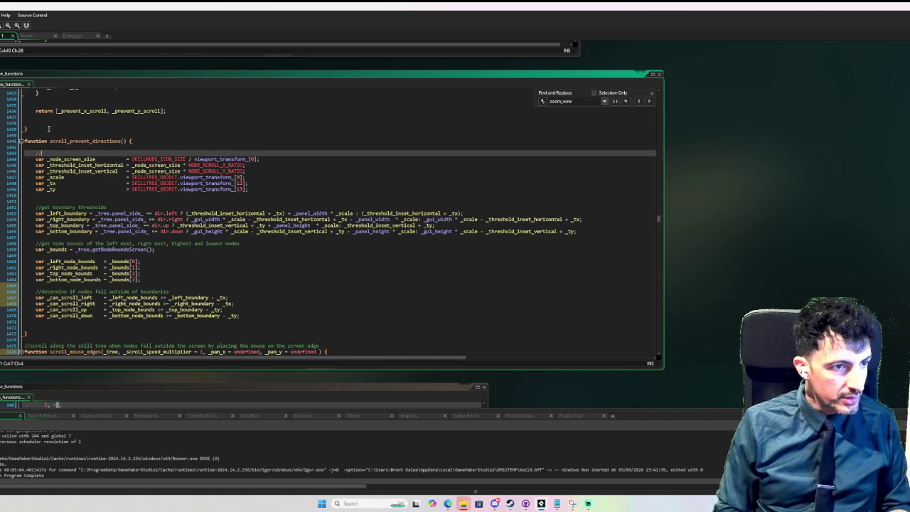
{"action": "type", "text": "get vig "}
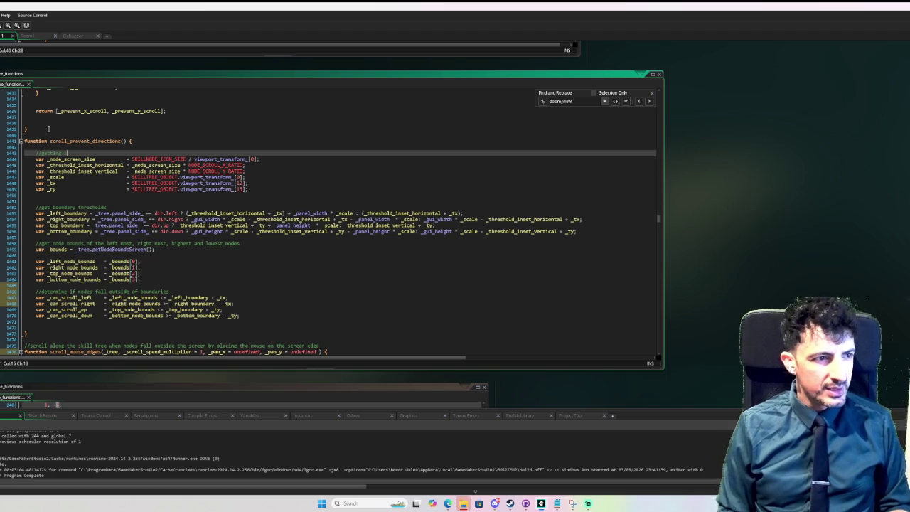
{"action": "type", "text": "scale and"}
{"action": "type", "text": "v"}
{"action": "type", "text": "de variable"}
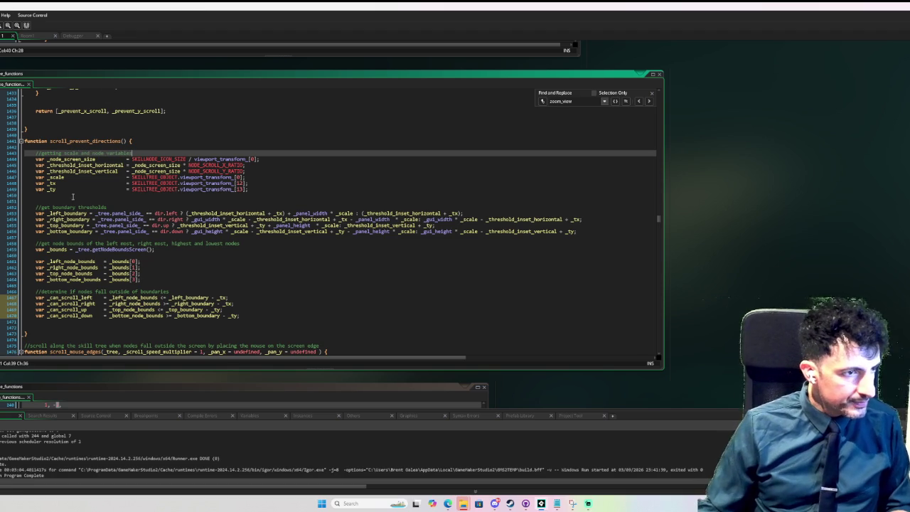
{"action": "left_click", "coordinate": [124, 140]}
{"action": "type", "text": "_tree"}
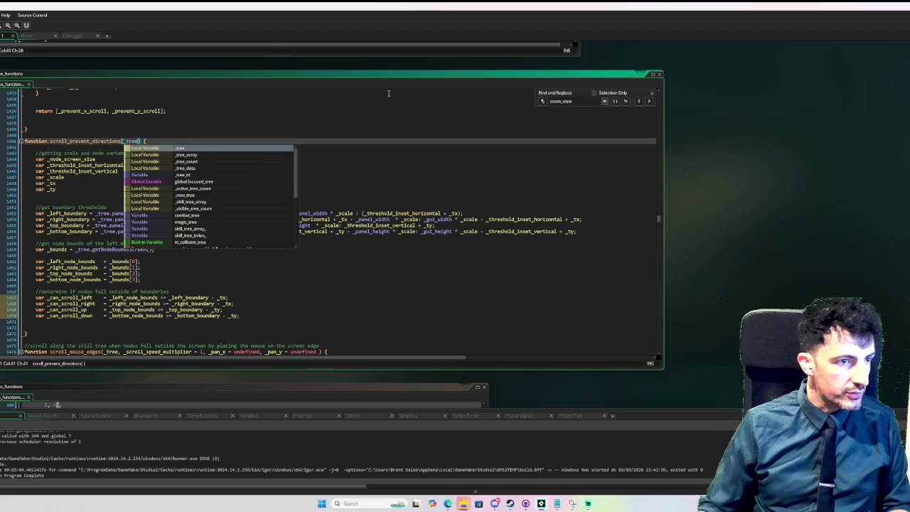
Add blank lines before the closing brace, after the four can-scroll checks
{"action": "left_click", "coordinate": [155, 188]}
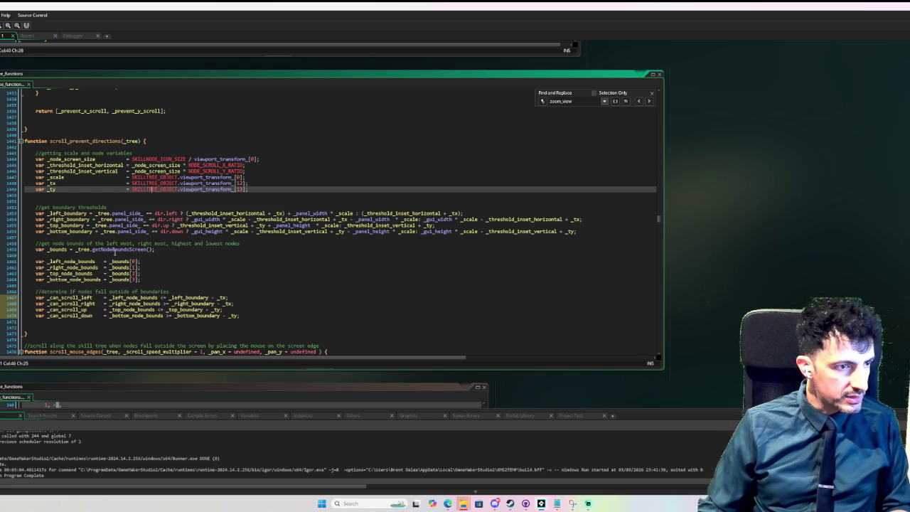
{"action": "scroll", "coordinate": [113, 252], "scroll_direction": "down", "scroll_amount": 1}
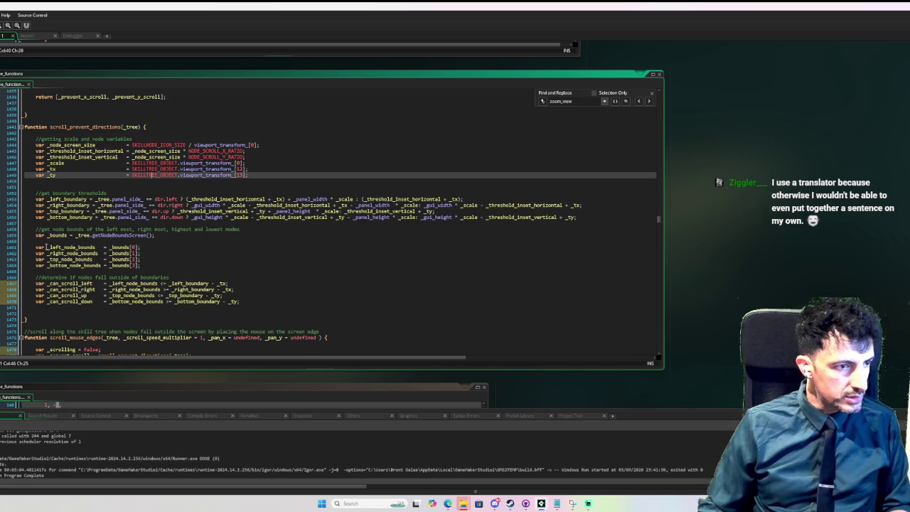
{"action": "scroll", "coordinate": [46, 247], "scroll_direction": "down", "scroll_amount": 1}
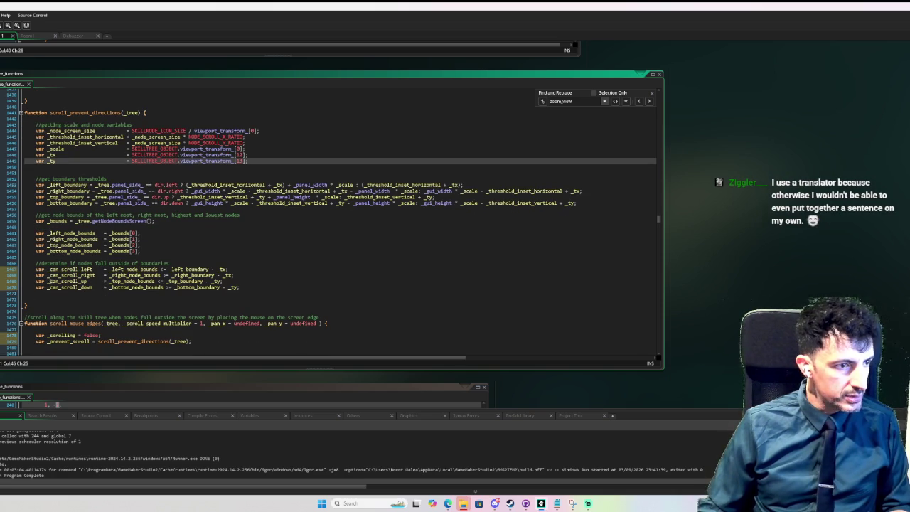
{"action": "left_click", "coordinate": [51, 300]}
{"action": "key", "text": "Return"}
{"action": "key", "text": "Return"}
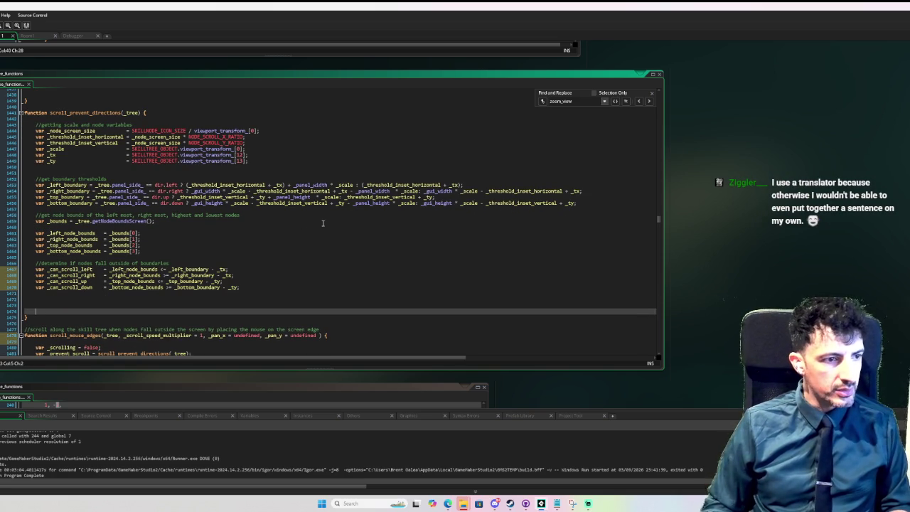
Write return [_can_scroll_left, _can_scroll_right, _can_scroll_up, _can_scroll_down]; at the function's end
{"action": "key", "text": "Up"}
{"action": "type", "text": "eturn [_c"}
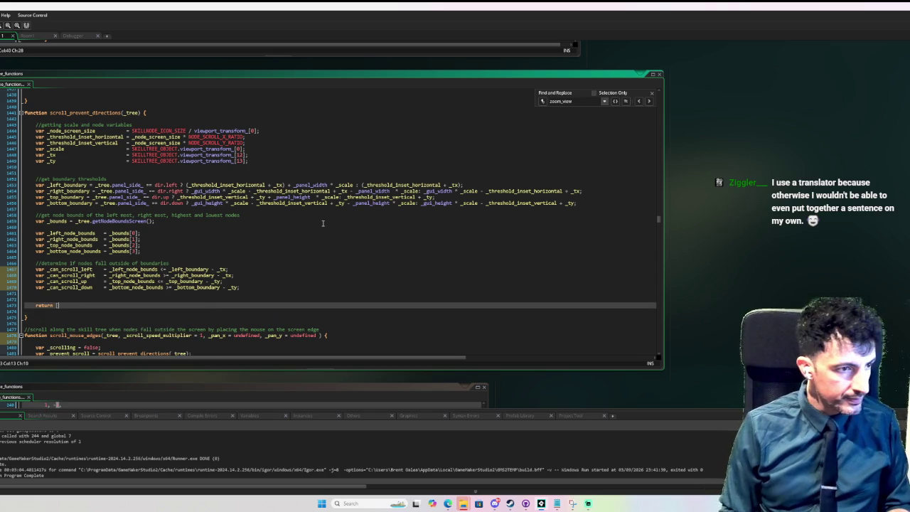
{"action": "type", "text": "an"}
{"action": "key", "text": "Down"}
{"action": "key", "text": "Return"}
{"action": "type", "text": ", "}
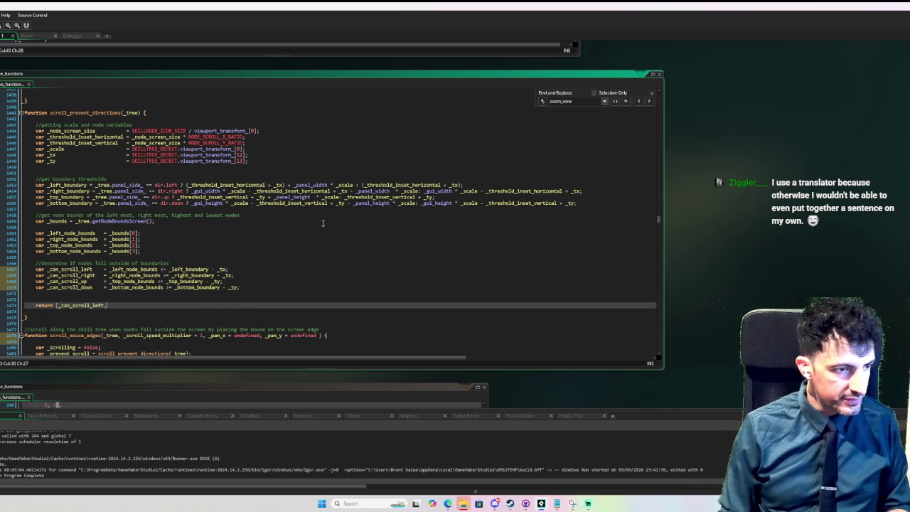
{"action": "type", "text": "_can"}
{"action": "key", "text": "Down"}
{"action": "key", "text": "Down"}
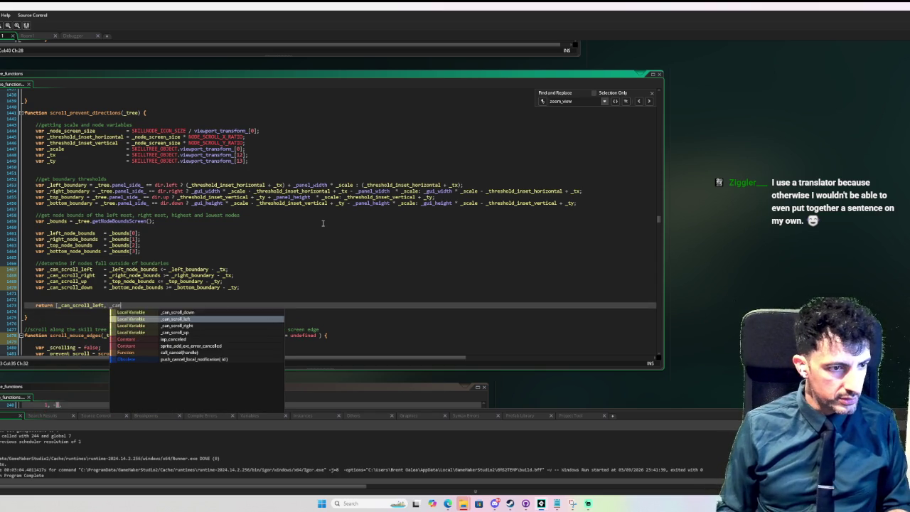
{"action": "key", "text": "Return"}
{"action": "type", "text": "an"}
{"action": "key", "text": "Down"}
{"action": "key", "text": "Down"}
{"action": "key", "text": "Return"}
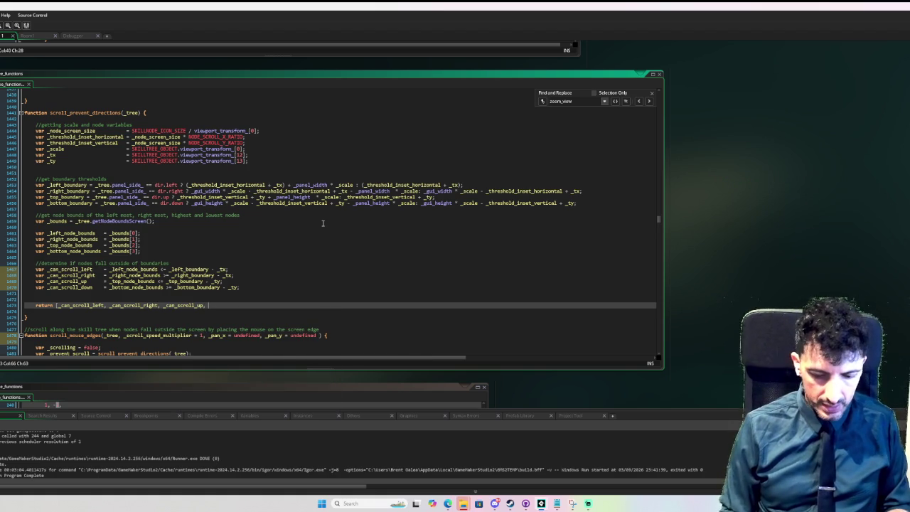
{"action": "type", "text": "_can"}
{"action": "key", "text": "Down"}
{"action": "key", "text": "Down"}
{"action": "key", "text": "Down"}
{"action": "key", "text": "Return"}
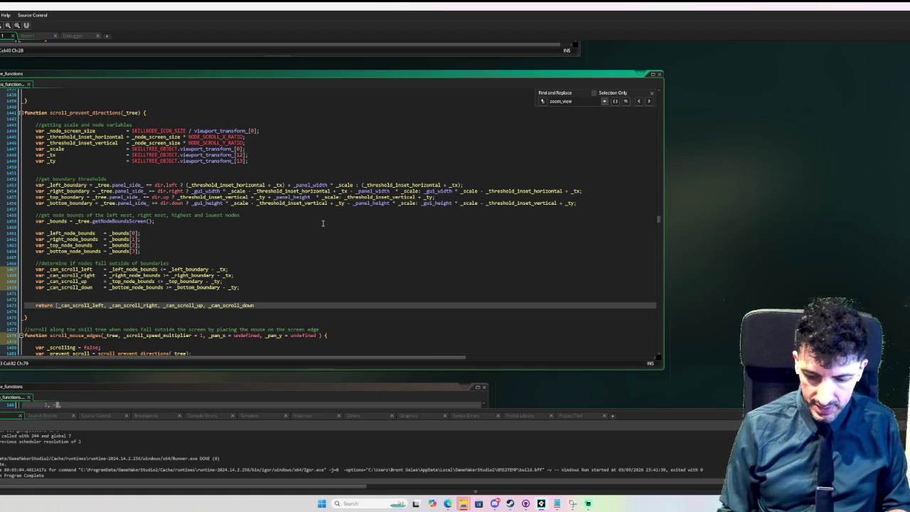
{"action": "type", "text": ";"}
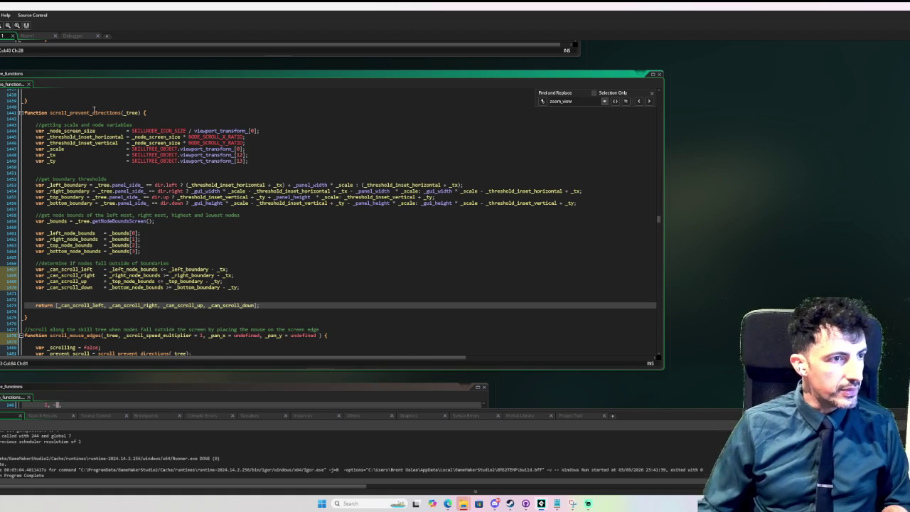
{"action": "double_click", "coordinate": [93, 112]}
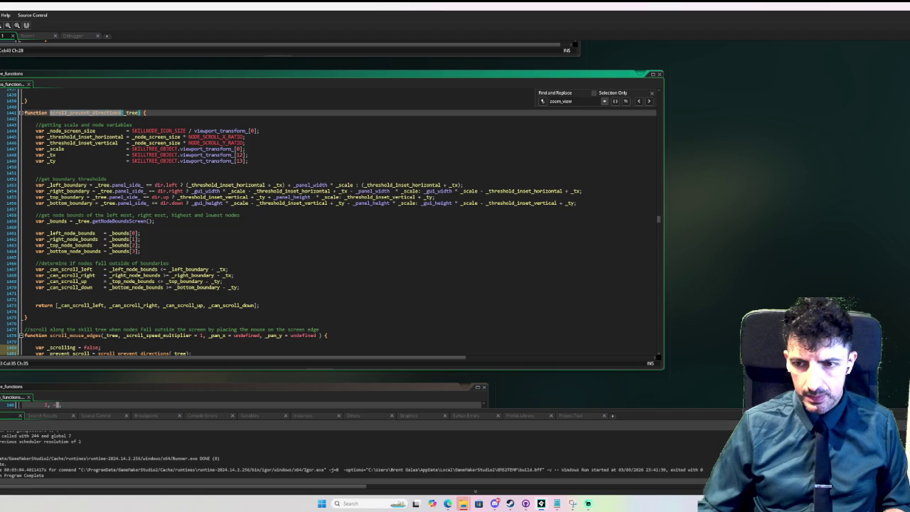
{"action": "scroll", "coordinate": [227, 226], "scroll_direction": "down", "scroll_amount": 15}
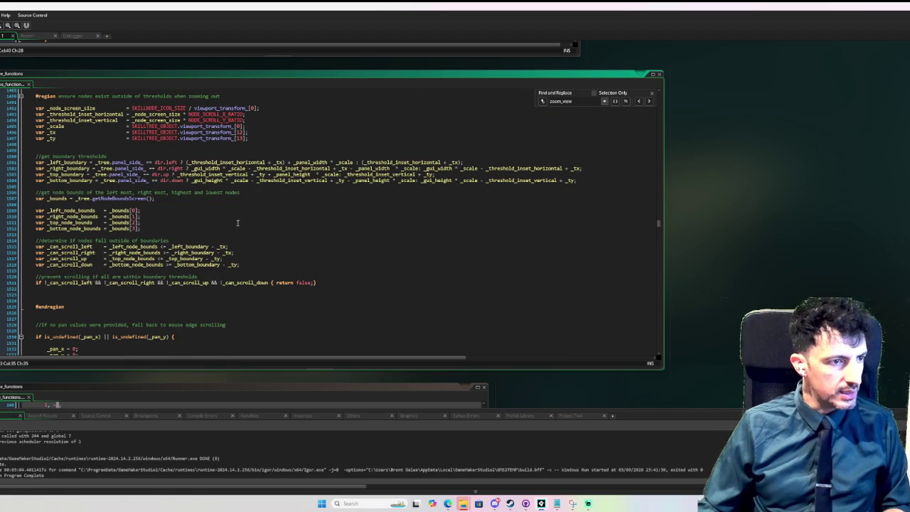
Select the older scroll_prevent_directions function through its closing brace and comment it out with Ctrl+K
{"action": "scroll", "coordinate": [224, 228], "scroll_direction": "up", "scroll_amount": 5}
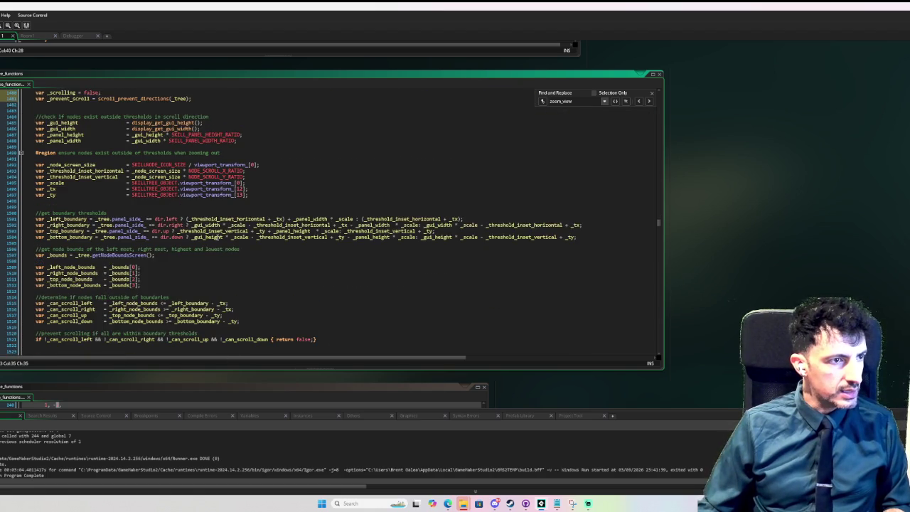
{"action": "scroll", "coordinate": [176, 151], "scroll_direction": "up", "scroll_amount": 20}
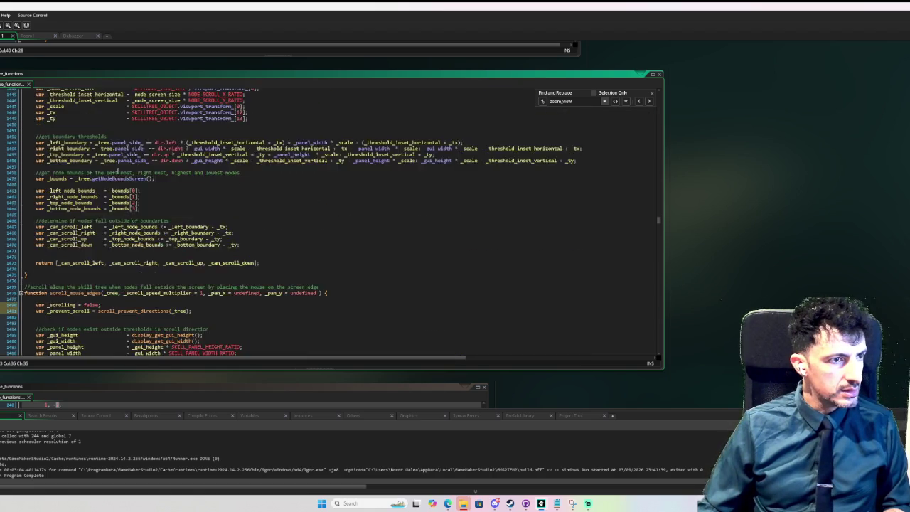
{"action": "left_click_drag", "start_coordinate": [89, 205], "coordinate": [84, 204]}
{"action": "scroll", "coordinate": [182, 192], "scroll_direction": "down", "scroll_amount": 7}
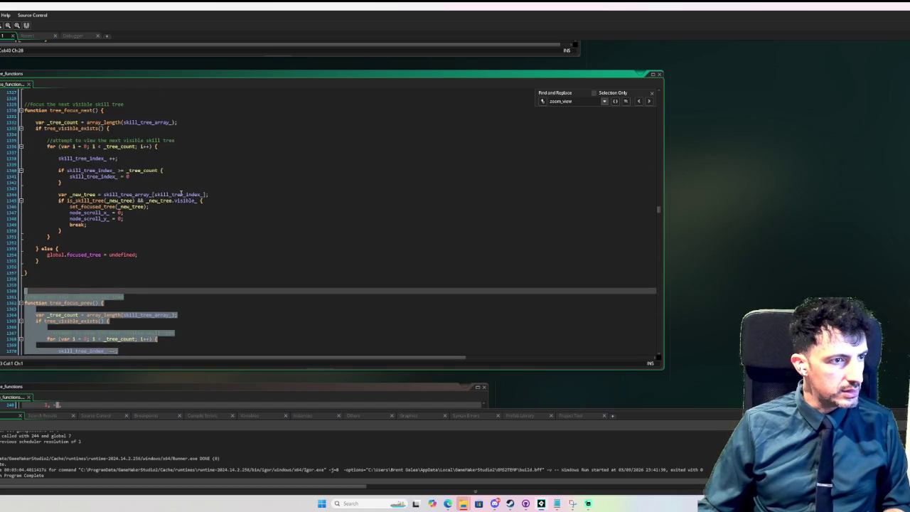
{"action": "scroll", "coordinate": [182, 192], "scroll_direction": "down", "scroll_amount": 3}
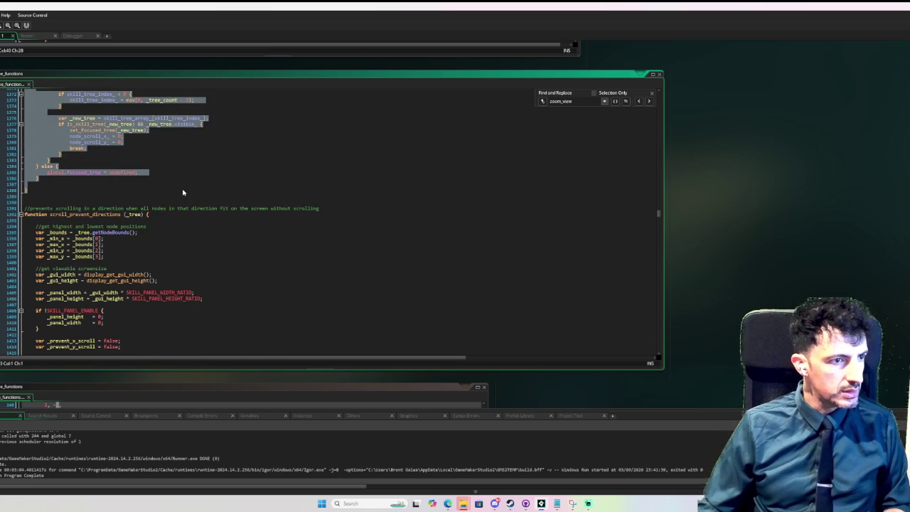
{"action": "left_click", "coordinate": [135, 197]}
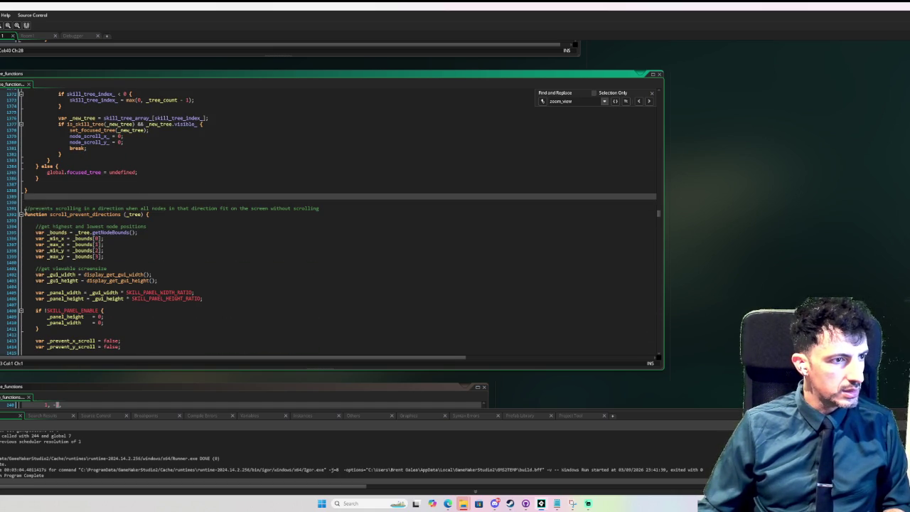
{"action": "scroll", "coordinate": [35, 206], "scroll_direction": "down", "scroll_amount": 10}
{"action": "left_click", "coordinate": [154, 228], "text": "shift"}
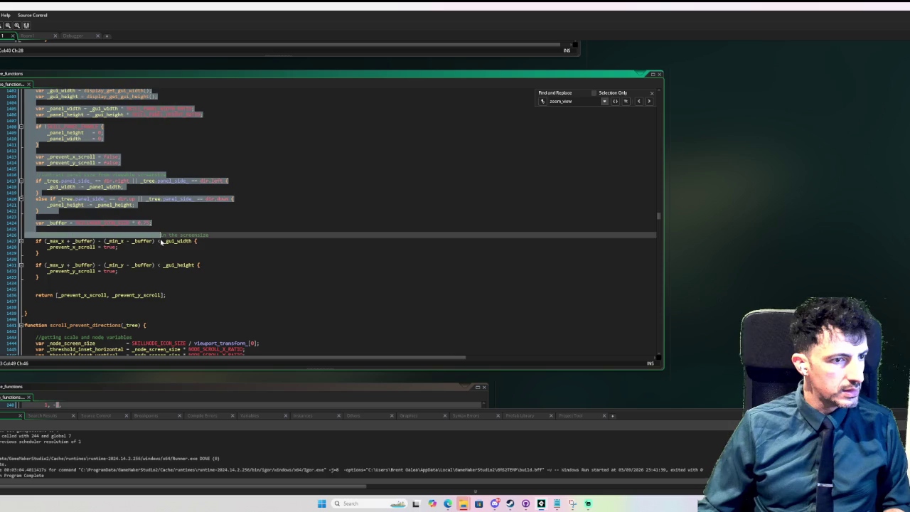
{"action": "scroll", "coordinate": [155, 235], "scroll_direction": "down", "scroll_amount": 2}
{"action": "left_click", "coordinate": [131, 285], "text": "shift"}
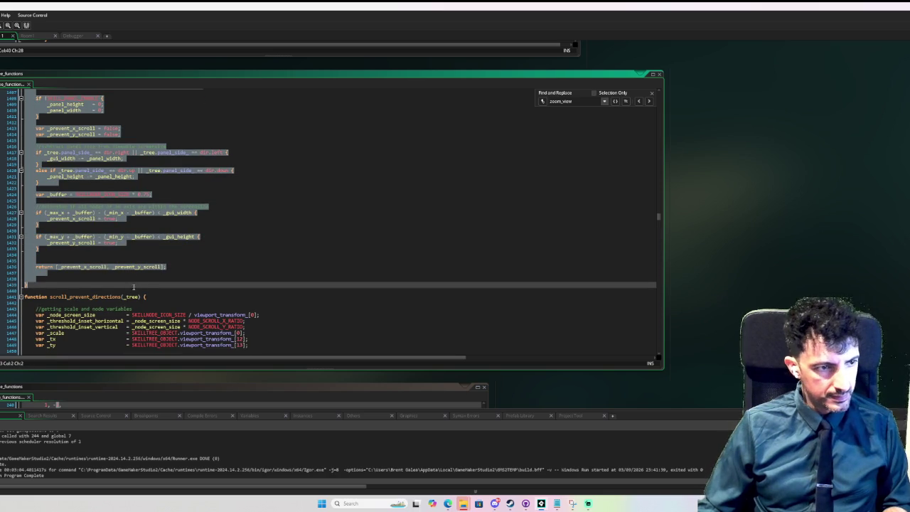
{"action": "key", "text": "ctrl+k"}
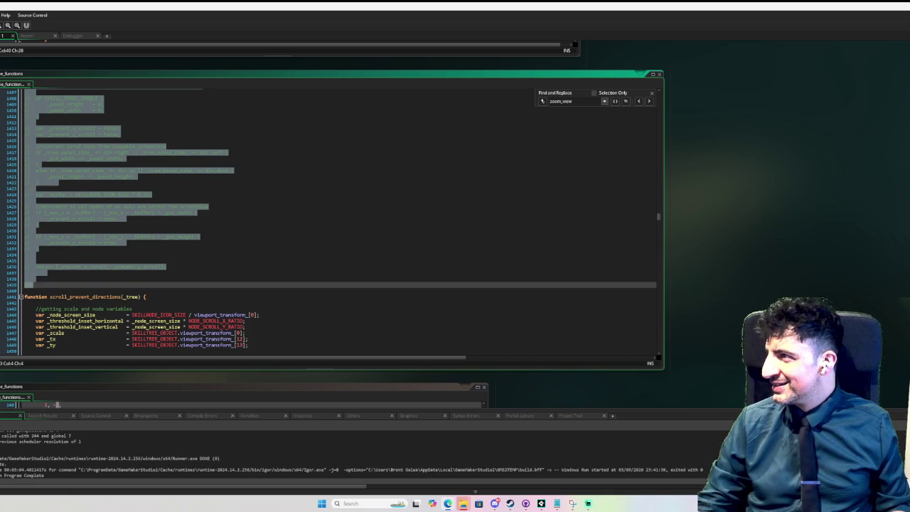
Open Google Translate in a new Edge window with Chinese Traditional as the target language
{"action": "left_click", "coordinate": [447, 503]}
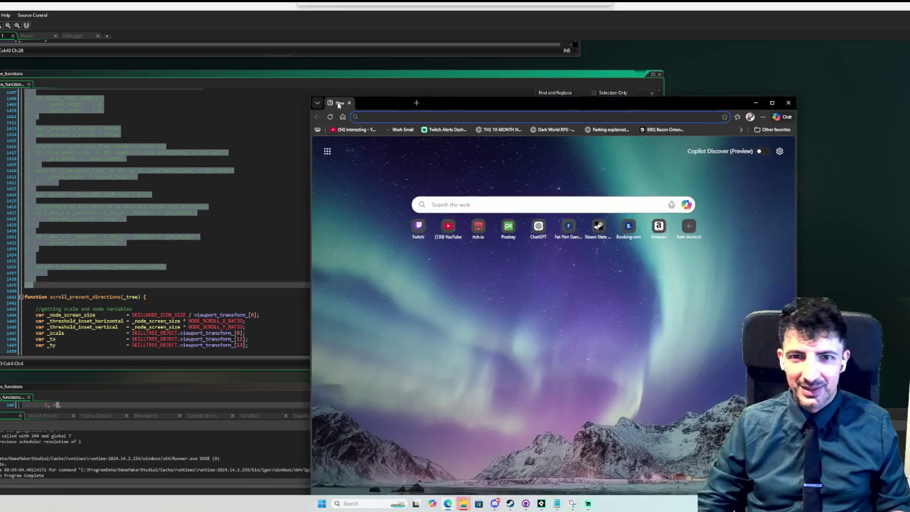
{"action": "type", "text": "google translate"}
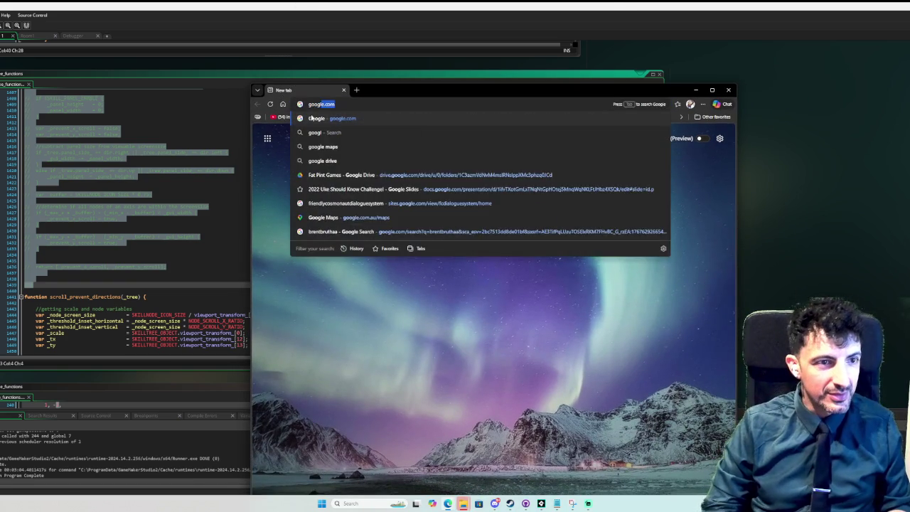
{"action": "left_click", "coordinate": [310, 119]}
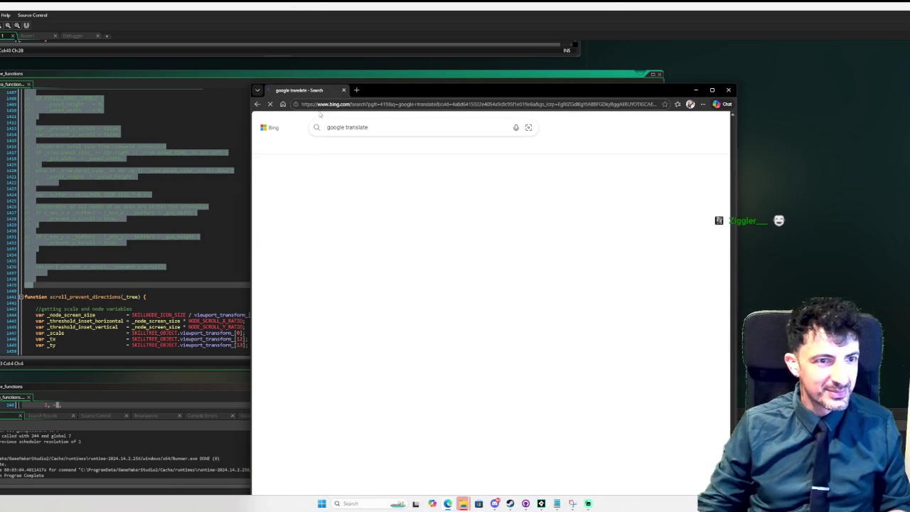
{"action": "left_click", "coordinate": [376, 221]}
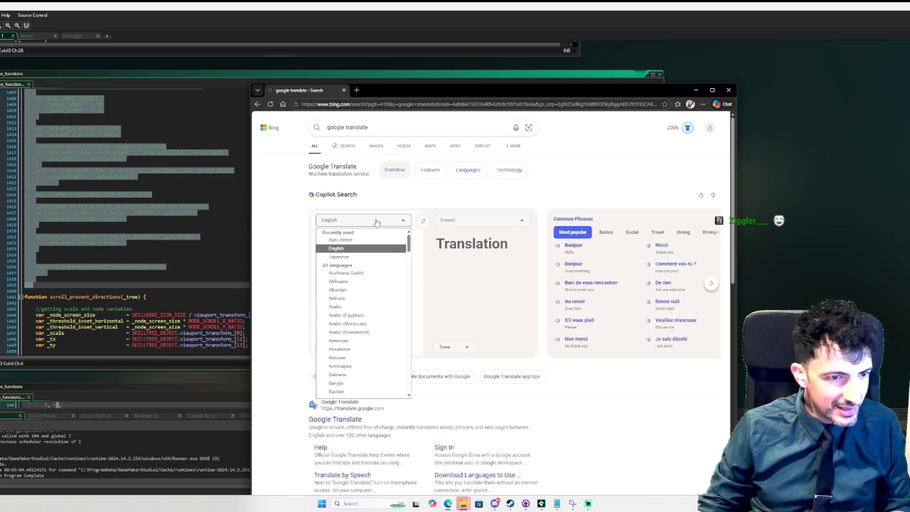
{"action": "left_click", "coordinate": [377, 222]}
{"action": "left_click", "coordinate": [446, 222]}
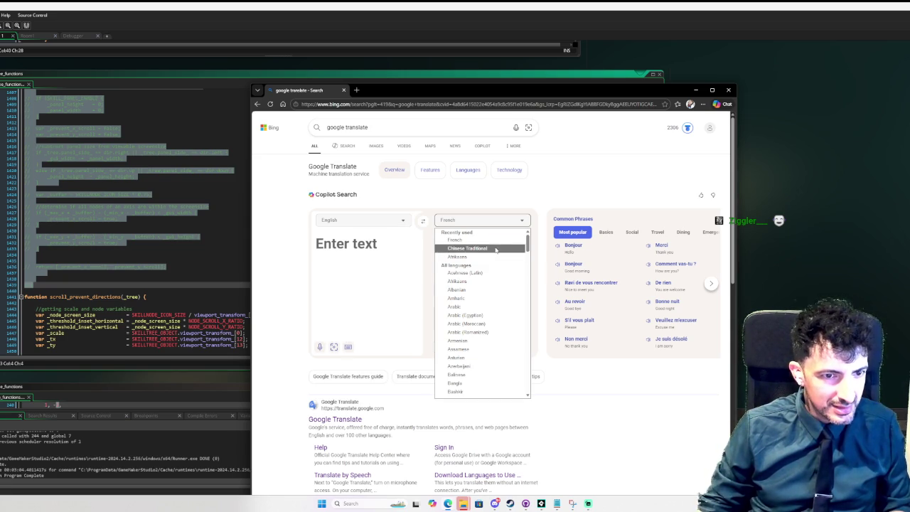
{"action": "left_click", "coordinate": [488, 250]}
Translate 'where is the toilet', briefly trying 'bathroom', then move the browser off this screen
{"action": "type", "text": "where "}
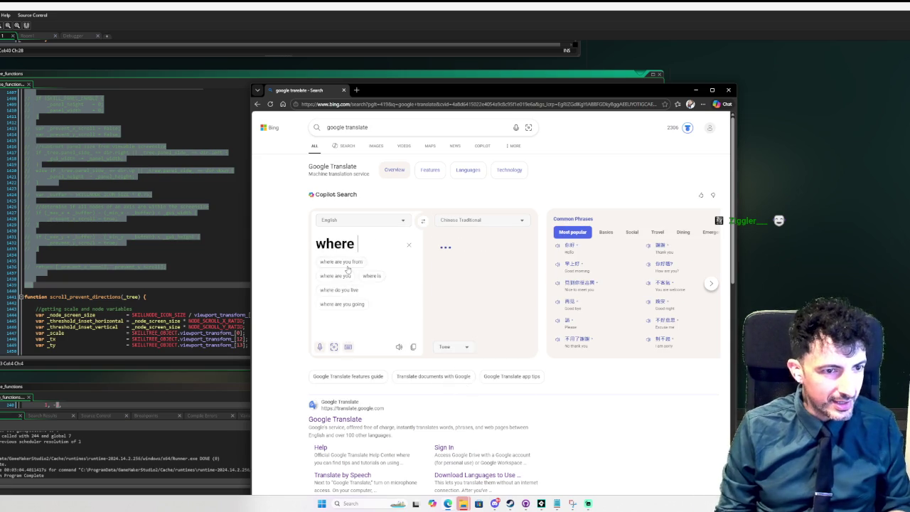
{"action": "type", "text": "is the toilet"}
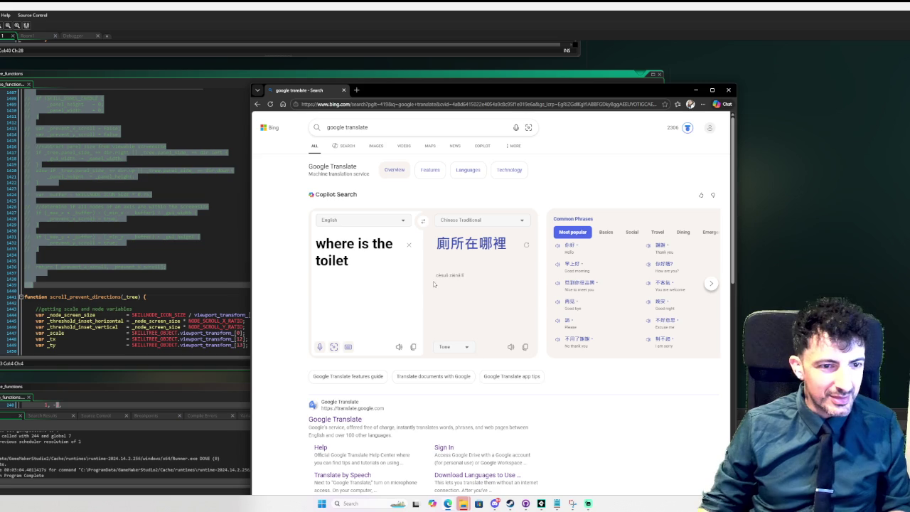
{"action": "double_click", "coordinate": [343, 260]}
{"action": "type", "text": "bathroo"}
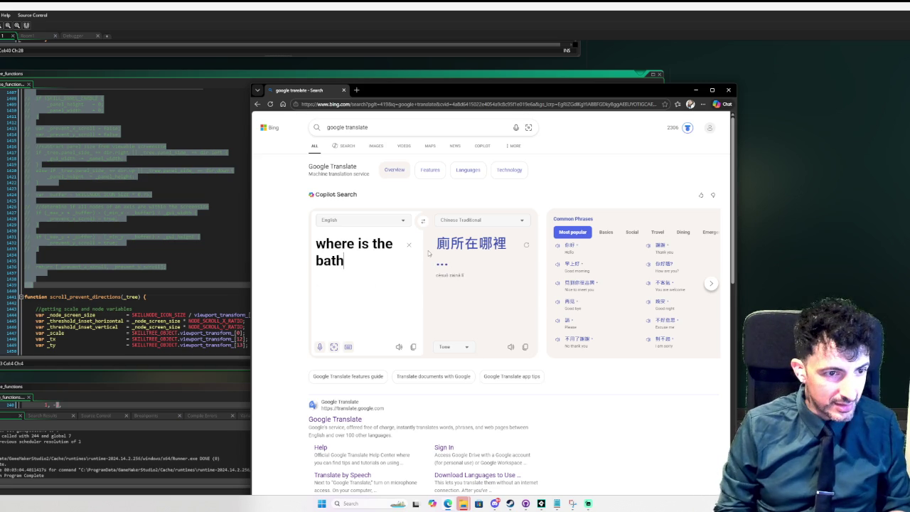
{"action": "type", "text": "m"}
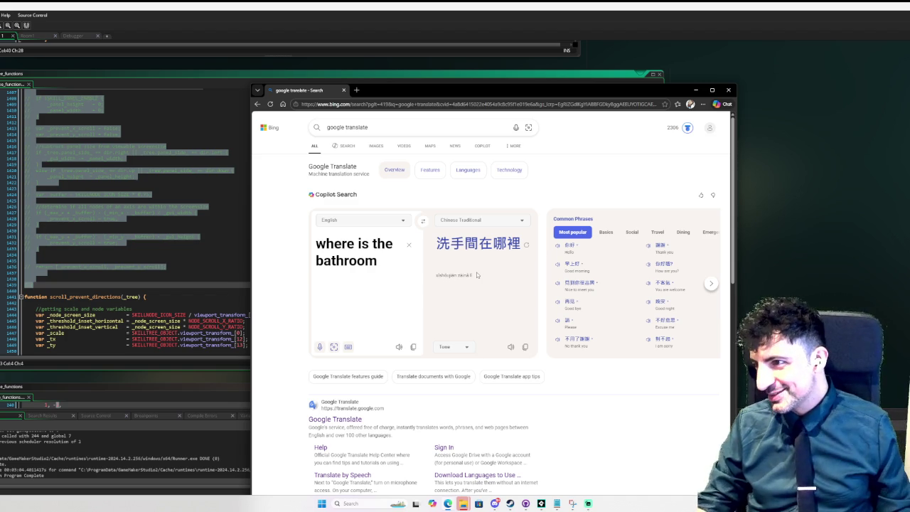
{"action": "double_click", "coordinate": [354, 260]}
{"action": "type", "text": "toilet"}
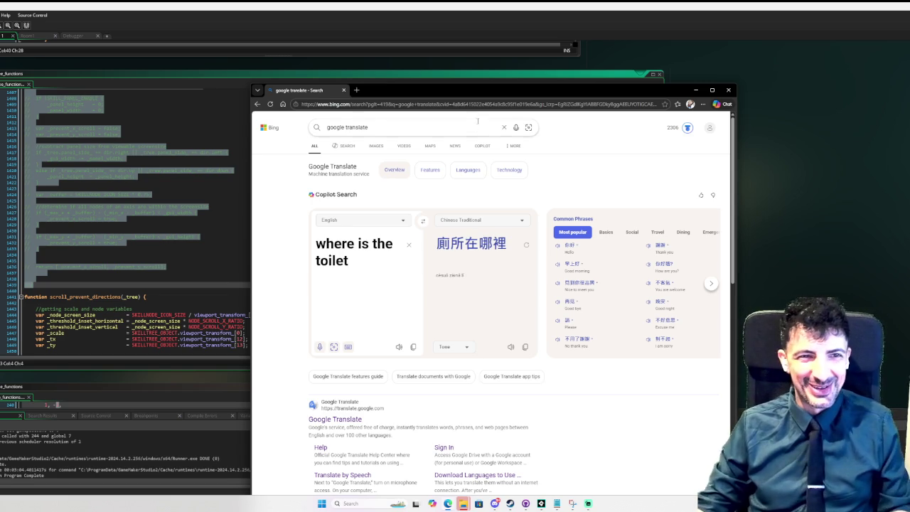
{"action": "left_click_drag", "start_coordinate": [512, 91], "coordinate": [909, 93]}
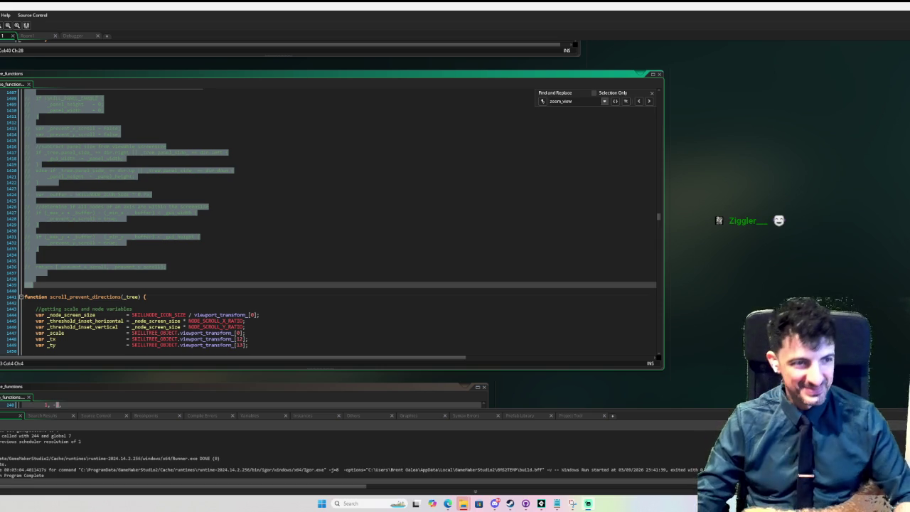
Clear the selection on the newly commented-out panel-size code above scroll_prevent_directions
{"action": "left_click", "coordinate": [441, 171]}
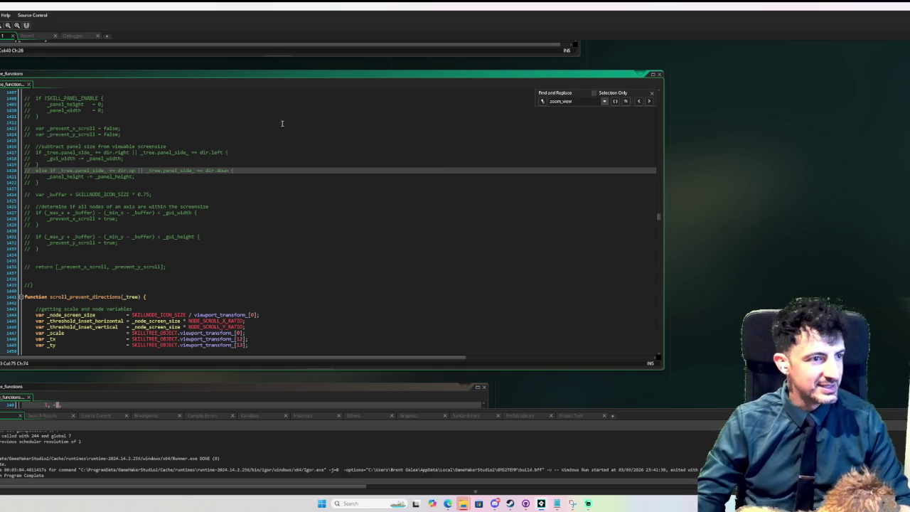
{"action": "left_click", "coordinate": [287, 207]}
{"action": "scroll", "coordinate": [286, 209], "scroll_direction": "down", "scroll_amount": 5}
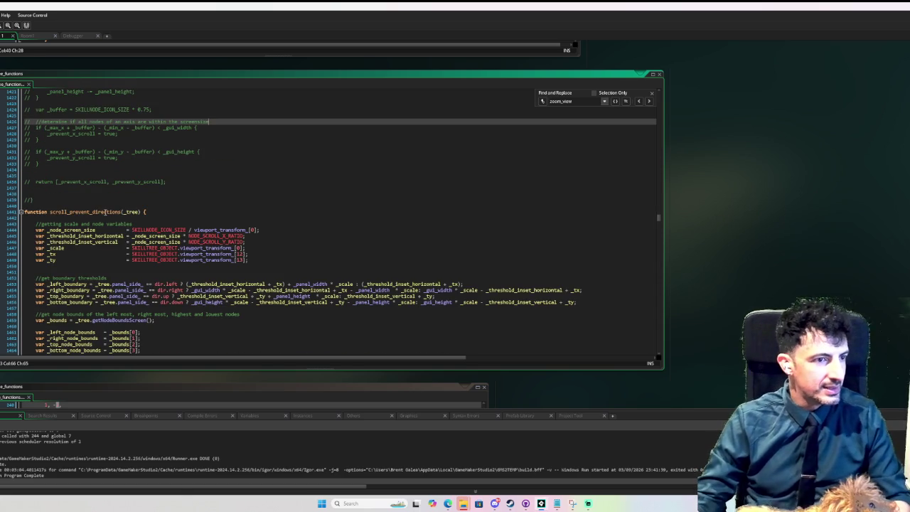
{"action": "double_click", "coordinate": [106, 212]}
{"action": "scroll", "coordinate": [107, 214], "scroll_direction": "down", "scroll_amount": 6}
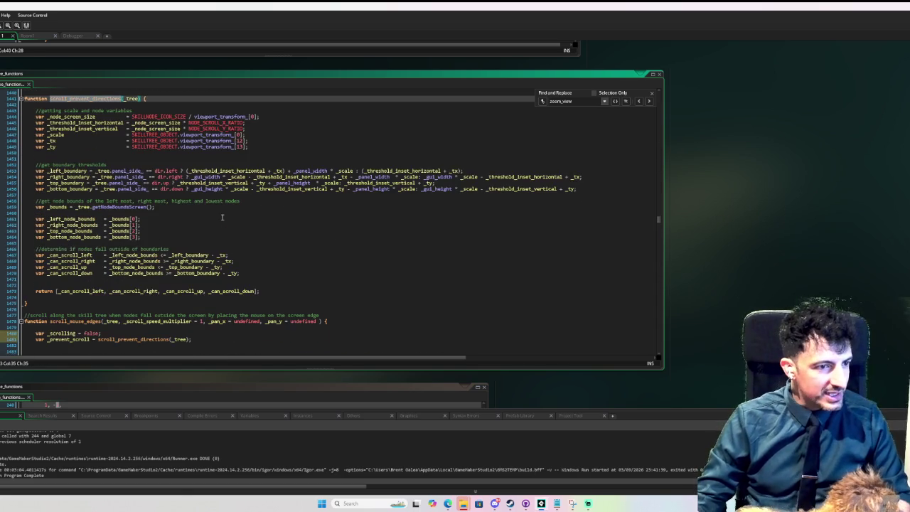
{"action": "scroll", "coordinate": [153, 210], "scroll_direction": "up", "scroll_amount": 2}
{"action": "scroll", "coordinate": [96, 228], "scroll_direction": "down", "scroll_amount": 9}
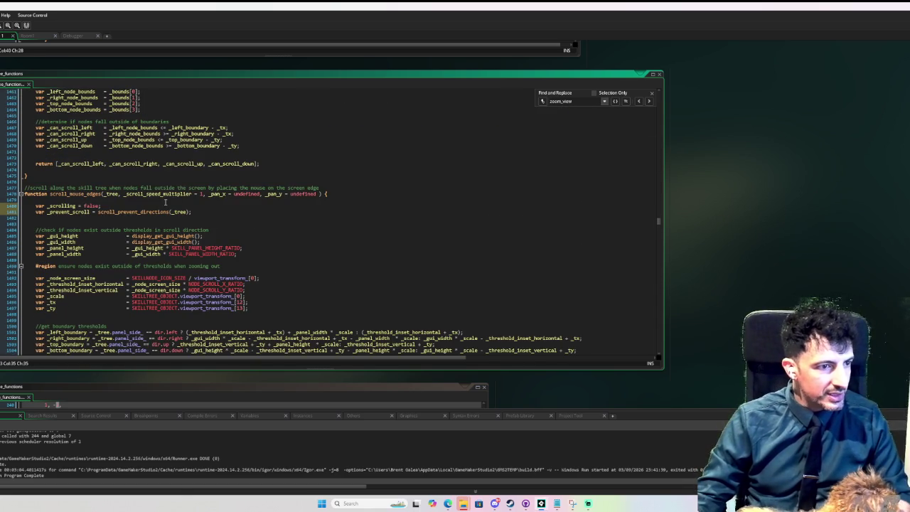
{"action": "double_click", "coordinate": [80, 213]}
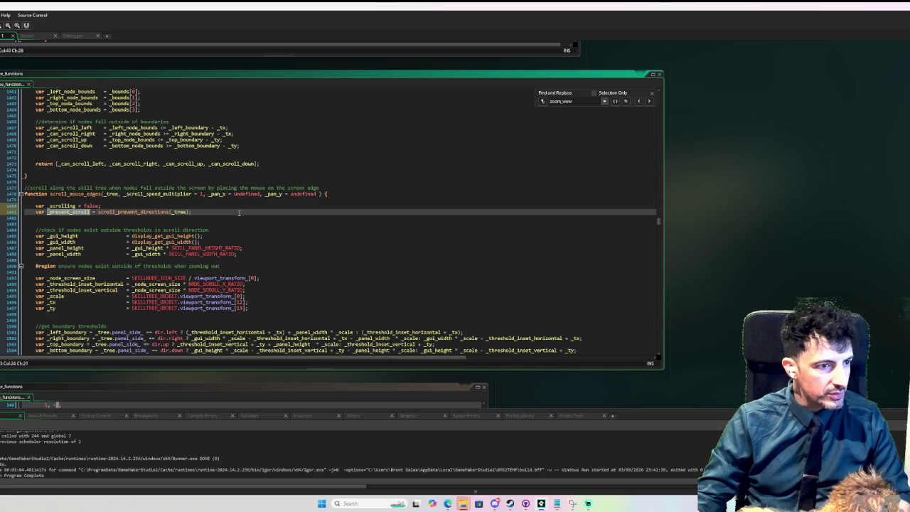
{"action": "scroll", "coordinate": [226, 217], "scroll_direction": "down", "scroll_amount": 2}
{"action": "double_click", "coordinate": [71, 236]}
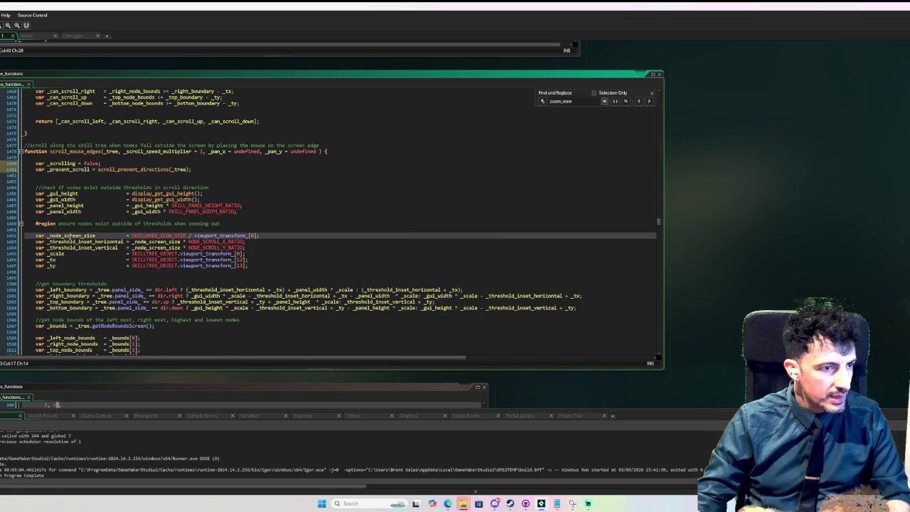
{"action": "scroll", "coordinate": [341, 220], "scroll_direction": "down", "scroll_amount": 15}
{"action": "scroll", "coordinate": [126, 256], "scroll_direction": "down", "scroll_amount": 3}
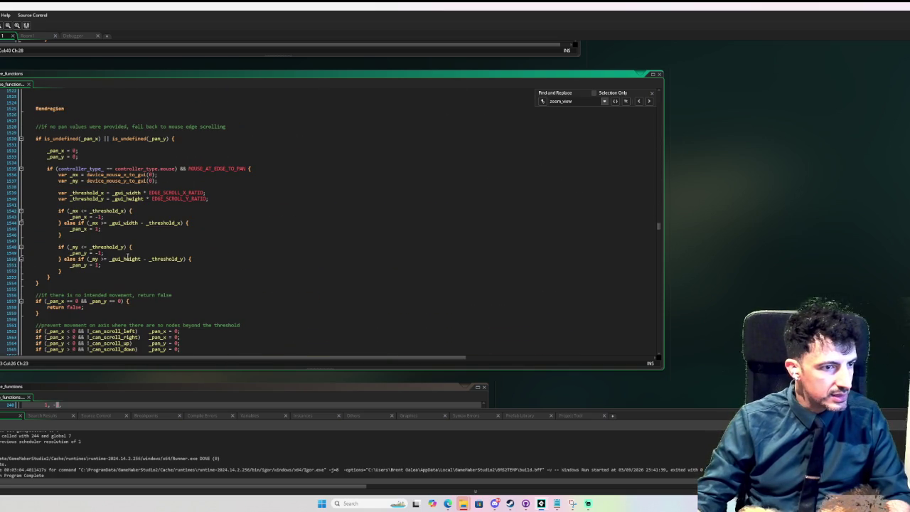
{"action": "scroll", "coordinate": [257, 247], "scroll_direction": "down", "scroll_amount": 6}
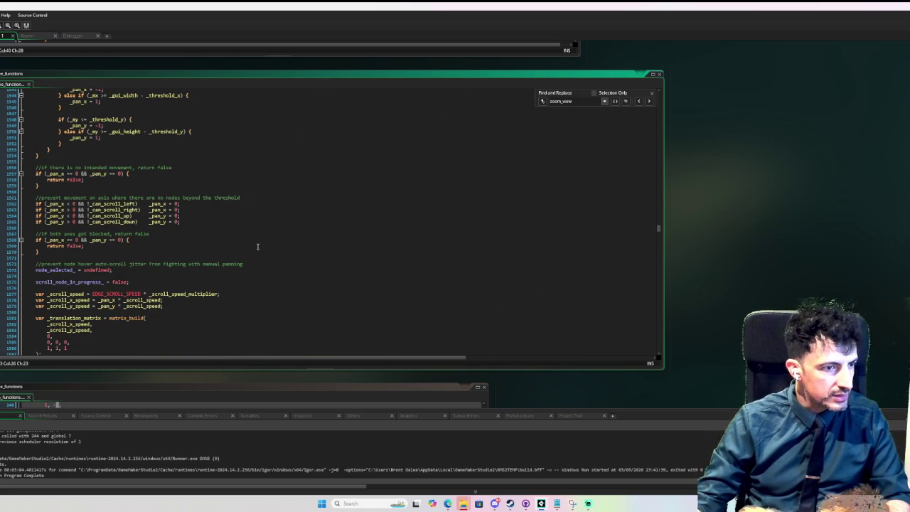
{"action": "scroll", "coordinate": [258, 246], "scroll_direction": "down", "scroll_amount": 4}
{"action": "scroll", "coordinate": [257, 246], "scroll_direction": "up", "scroll_amount": 20}
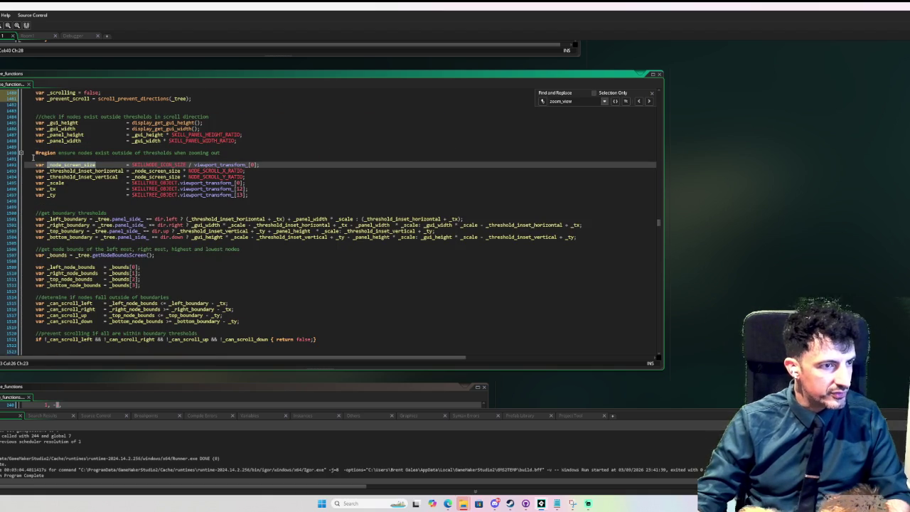
{"action": "mouse_move", "coordinate": [34, 165]}
{"action": "left_mouse_down"}
{"action": "mouse_move", "coordinate": [85, 257]}
{"action": "mouse_move", "coordinate": [173, 285]}
{"action": "left_mouse_up"}
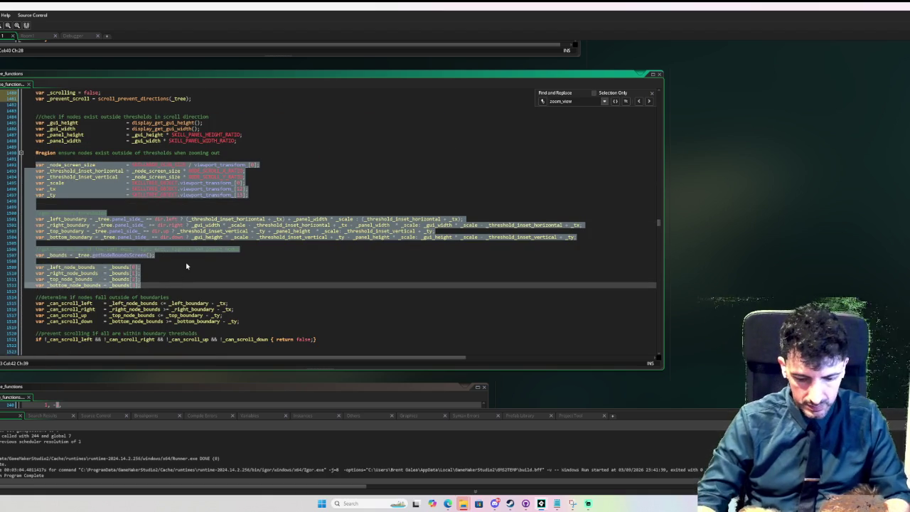
Comment out scroll_mouse_edges' duplicated boundary and node-bounds calculations with Ctrl+K
{"action": "key", "text": "ctrl+k"}
{"action": "left_click", "coordinate": [183, 284]}
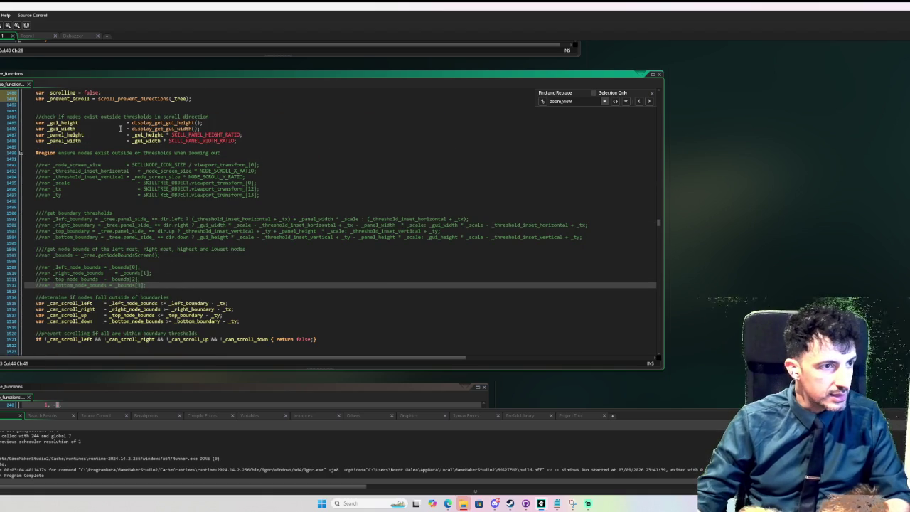
{"action": "scroll", "coordinate": [121, 128], "scroll_direction": "up", "scroll_amount": 2}
Replace the _can_scroll_left condition with _prevent_scroll[0]
{"action": "double_click", "coordinate": [78, 126]}
{"action": "key", "text": "ctrl+c"}
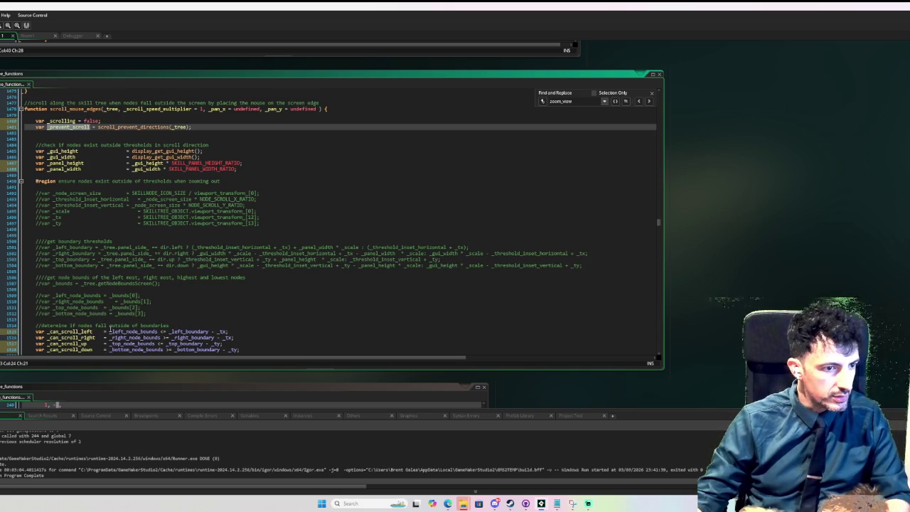
{"action": "left_click_drag", "start_coordinate": [110, 331], "coordinate": [260, 335]}
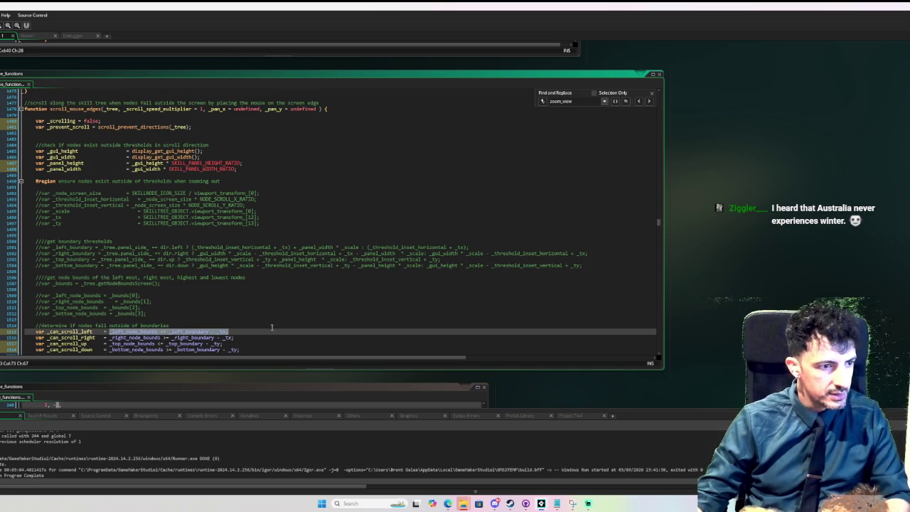
{"action": "key", "text": "ctrl+v"}
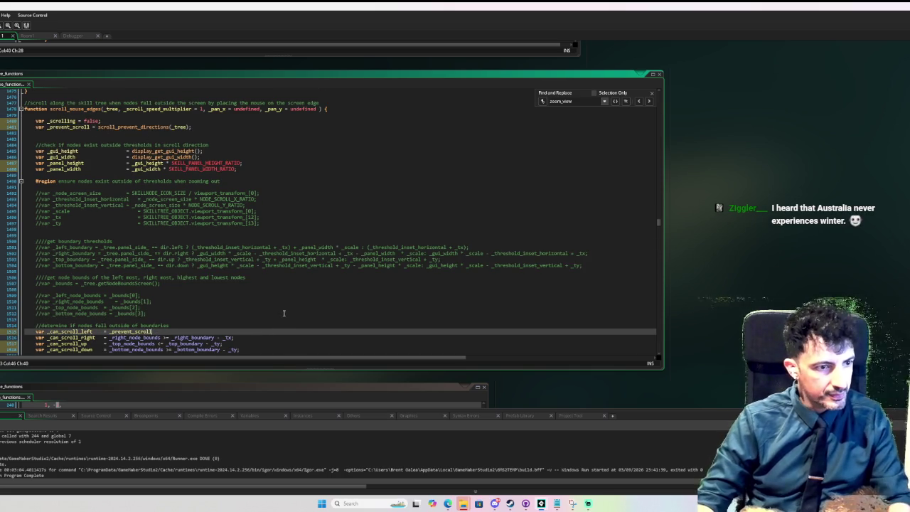
{"action": "type", "text": "[0];"}
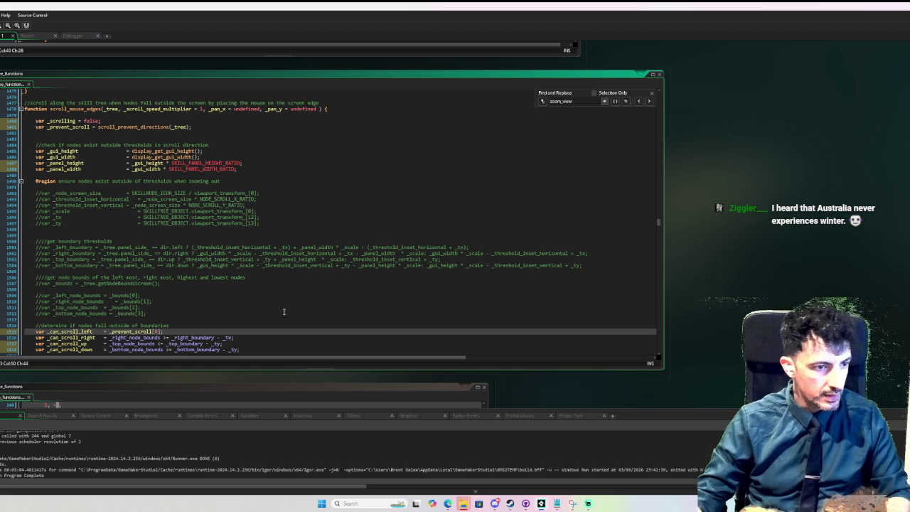
Set the remaining three _can_scroll lines to _prevent_scroll[1], [2] and [3], then start a debug run
{"action": "double_click", "coordinate": [125, 333]}
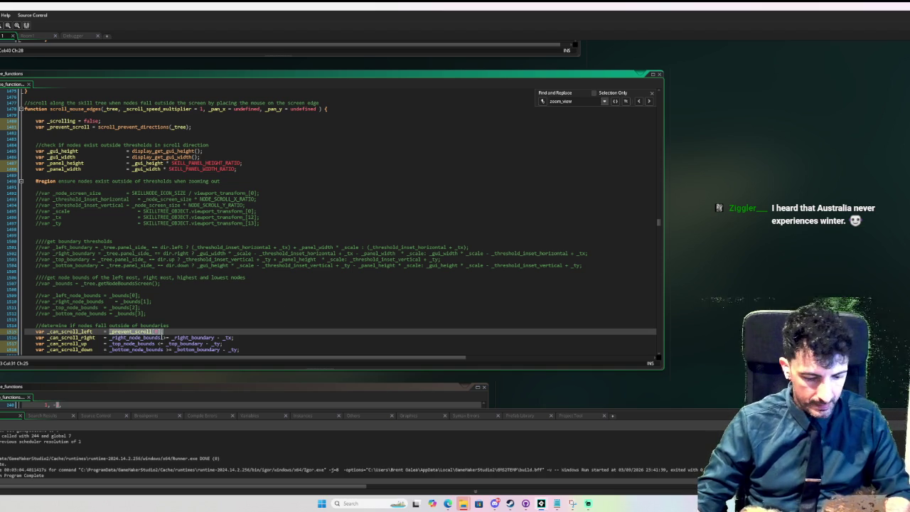
{"action": "left_click", "coordinate": [111, 338]}
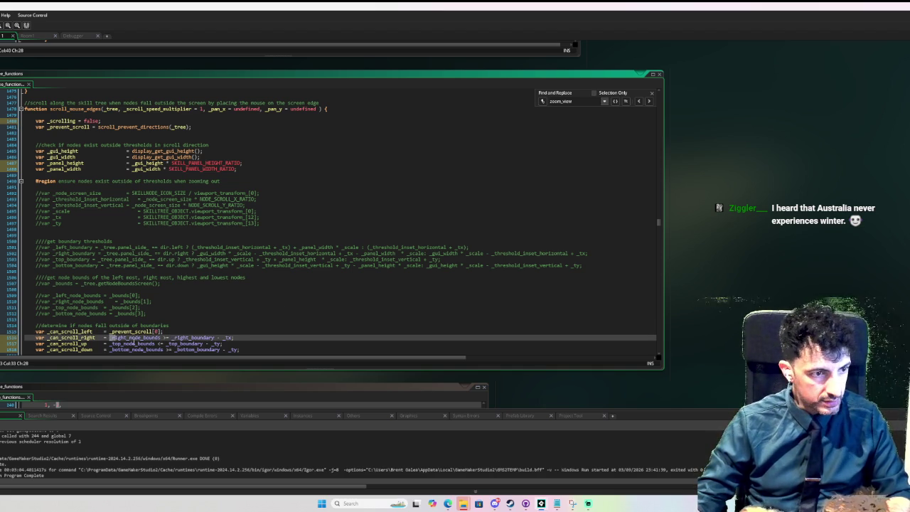
{"action": "left_click", "coordinate": [240, 350]}
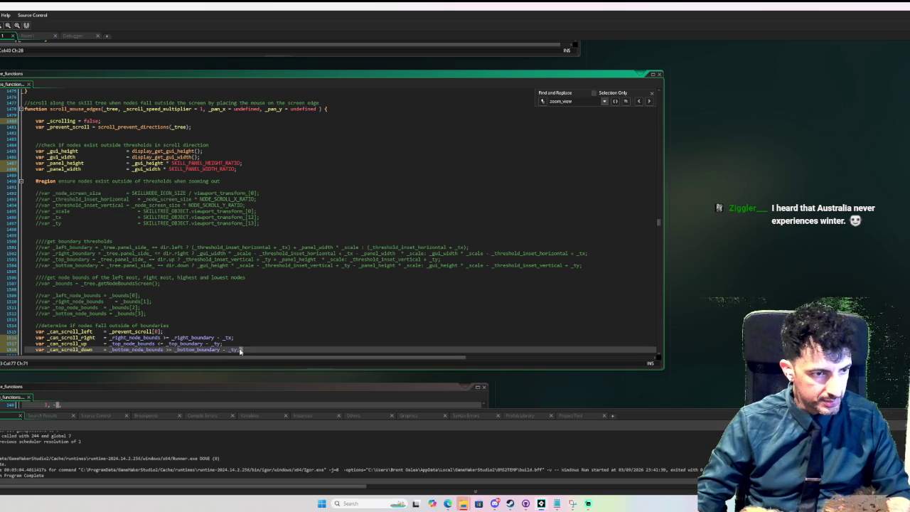
{"action": "left_click_drag", "start_coordinate": [240, 349], "coordinate": [111, 338]}
{"action": "type", "text": "_prevent_scroll[0];"}
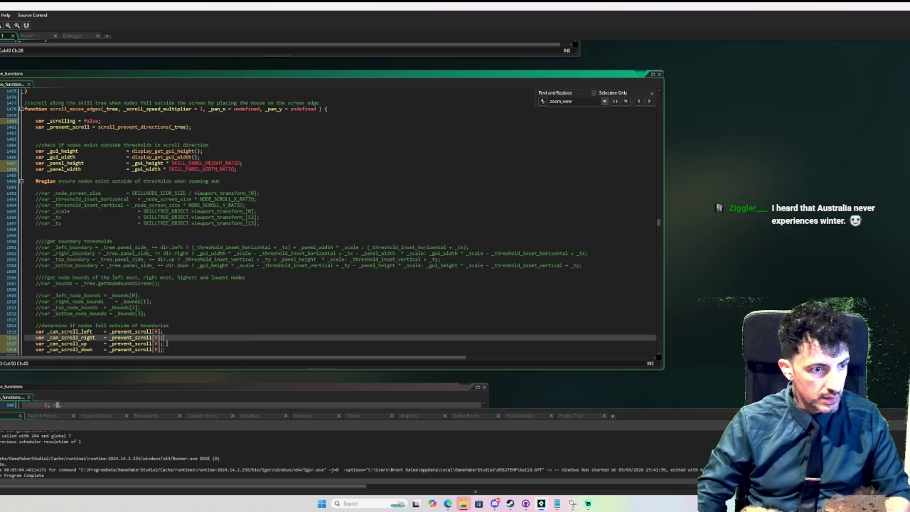
{"action": "double_click", "coordinate": [156, 338]}
{"action": "type", "text": "1"}
{"action": "left_click", "coordinate": [156, 343]}
{"action": "type", "text": "2"}
{"action": "key", "text": "Down"}
{"action": "type", "text": "3"}
{"action": "scroll", "coordinate": [245, 325], "scroll_direction": "down", "scroll_amount": 3}
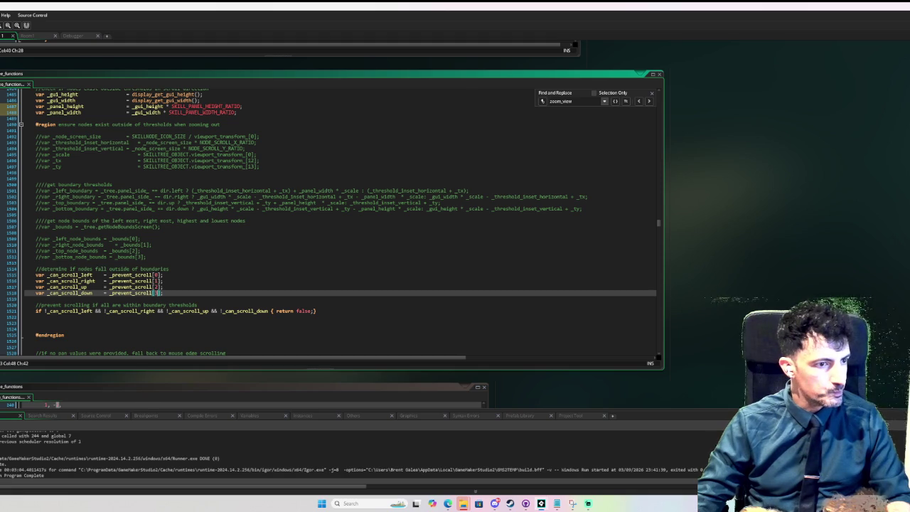
{"action": "key", "text": "F6"}
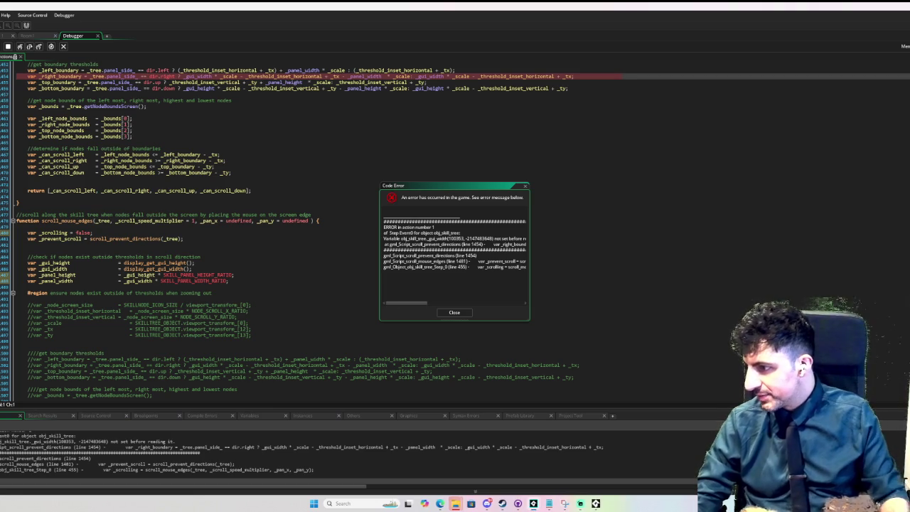
Dismiss the unset _gui_width code error and scroll back through the code
{"action": "left_click", "coordinate": [454, 312]}
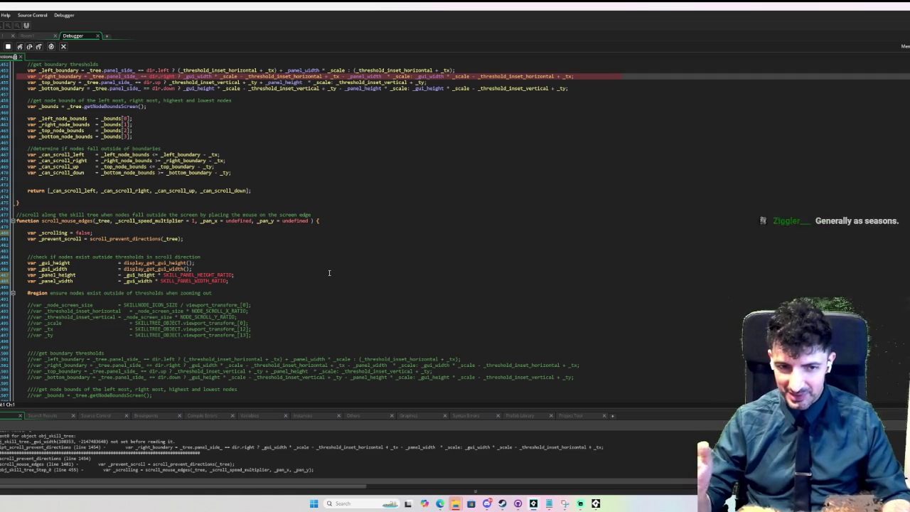
{"action": "scroll", "coordinate": [399, 274], "scroll_direction": "up", "scroll_amount": 2}
{"action": "scroll", "coordinate": [399, 274], "scroll_direction": "up", "scroll_amount": 1}
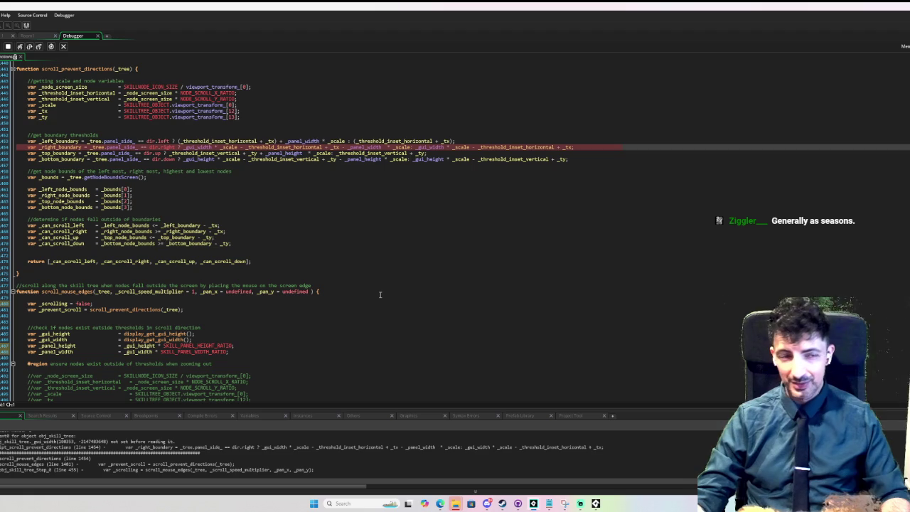
{"action": "scroll", "coordinate": [380, 297], "scroll_direction": "up", "scroll_amount": 2}
{"action": "scroll", "coordinate": [180, 245], "scroll_direction": "up", "scroll_amount": 9}
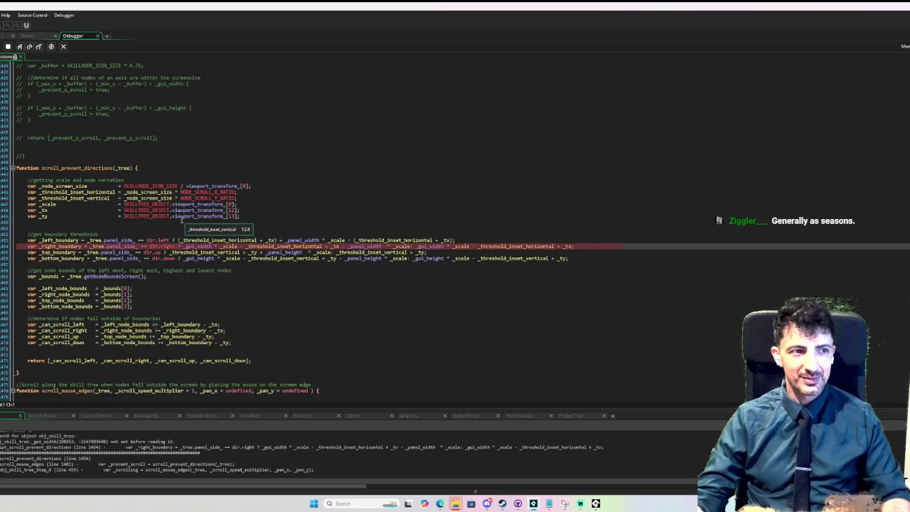
{"action": "scroll", "coordinate": [39, 156], "scroll_direction": "up", "scroll_amount": 5}
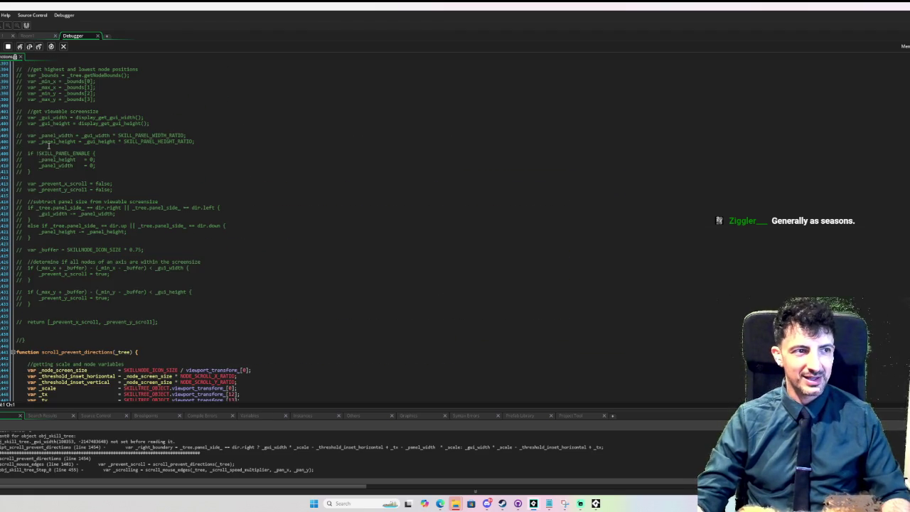
{"action": "scroll", "coordinate": [74, 186], "scroll_direction": "down", "scroll_amount": 10}
{"action": "scroll", "coordinate": [74, 186], "scroll_direction": "down", "scroll_amount": 10}
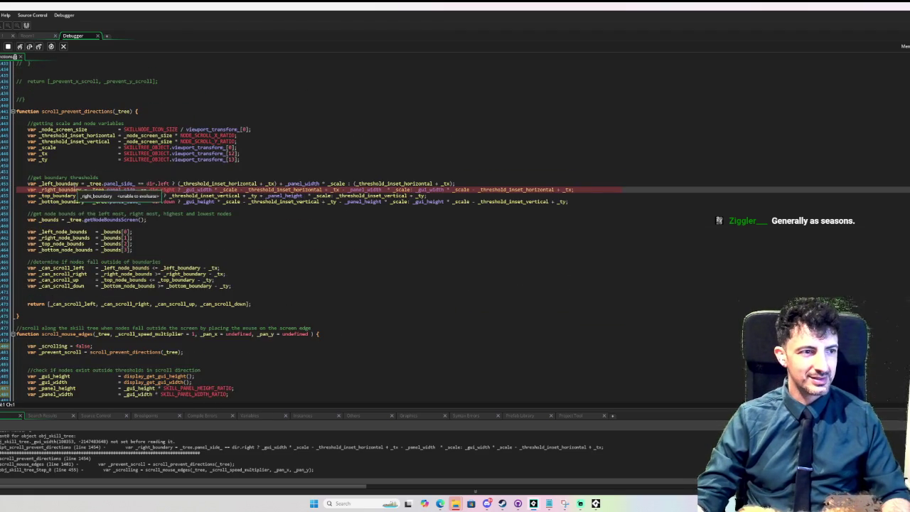
{"action": "scroll", "coordinate": [102, 237], "scroll_direction": "up", "scroll_amount": 5}
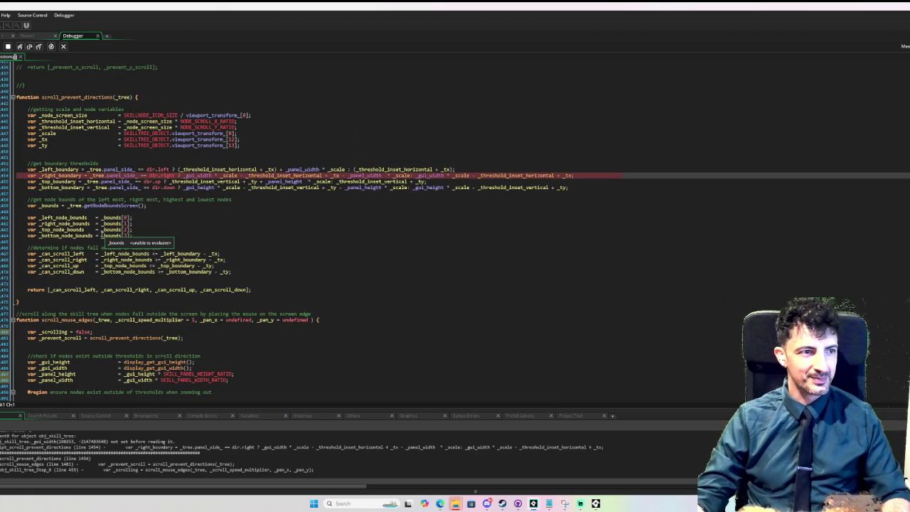
{"action": "scroll", "coordinate": [102, 236], "scroll_direction": "up", "scroll_amount": 2}
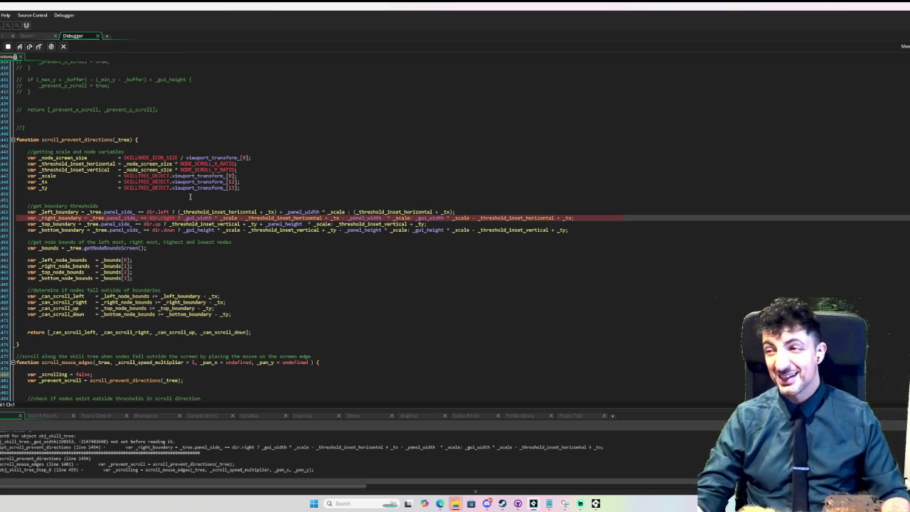
{"action": "left_click", "coordinate": [113, 194]}
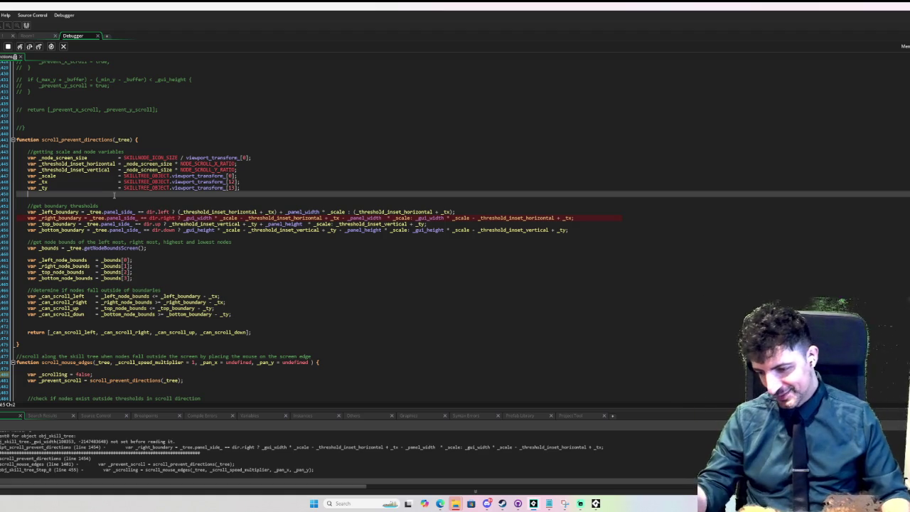
Stop the debug session and begin 'var _gui_width = display_get' on a new first line of scroll_prevent_directions
{"action": "left_click", "coordinate": [257, 283]}
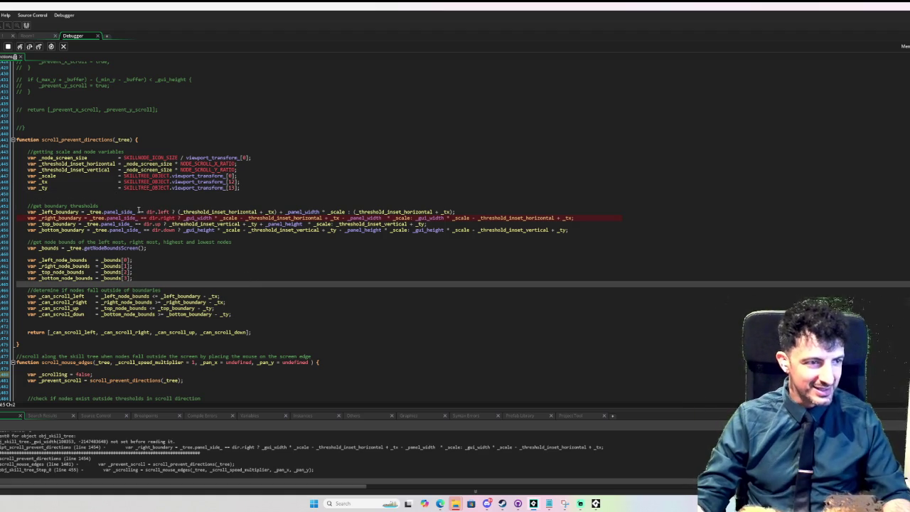
{"action": "left_click", "coordinate": [87, 145]}
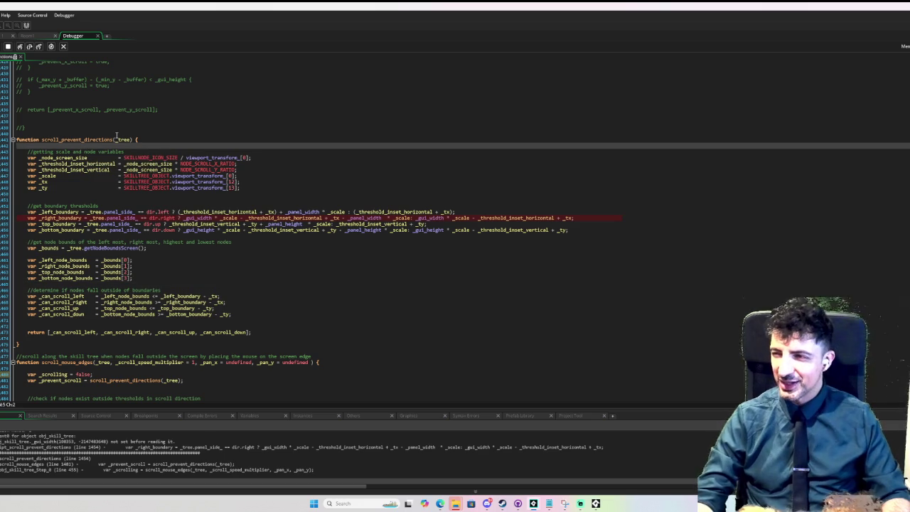
{"action": "key", "text": "Up"}
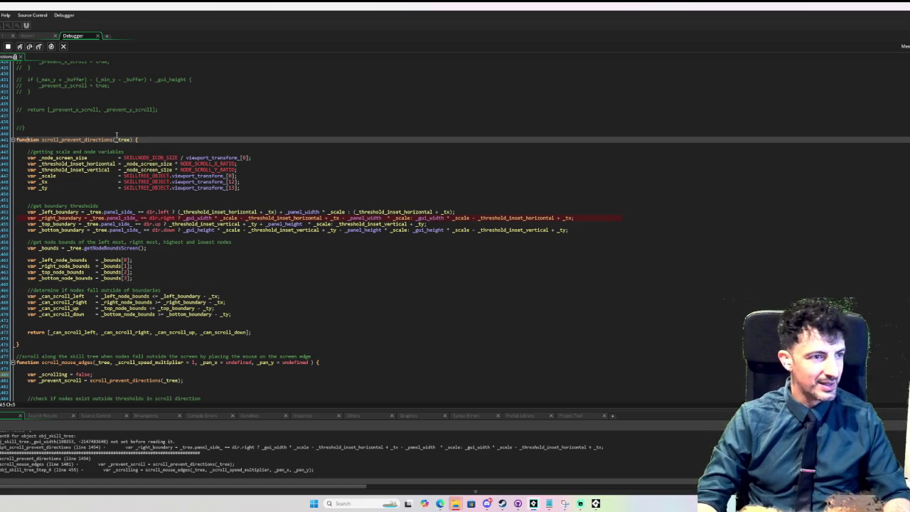
{"action": "key", "text": "Down"}
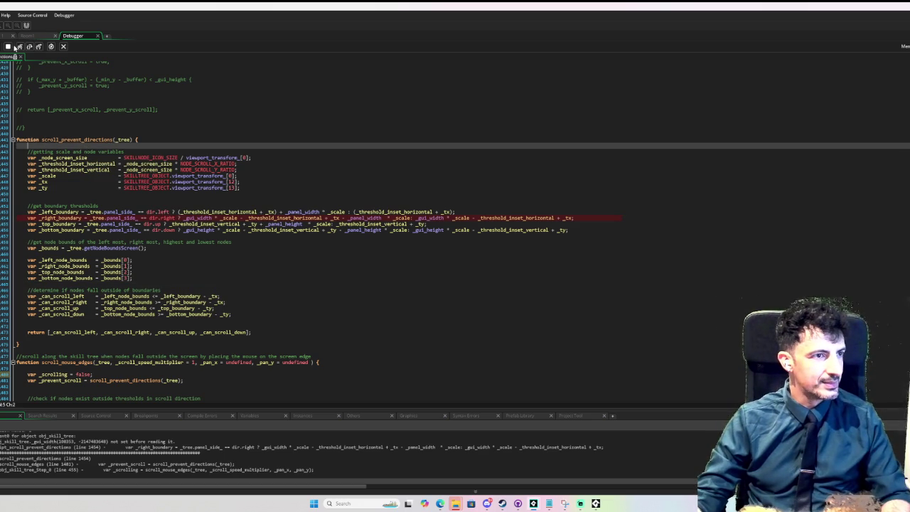
{"action": "left_click", "coordinate": [8, 46]}
{"action": "key", "text": "Return"}
{"action": "key", "text": "Return"}
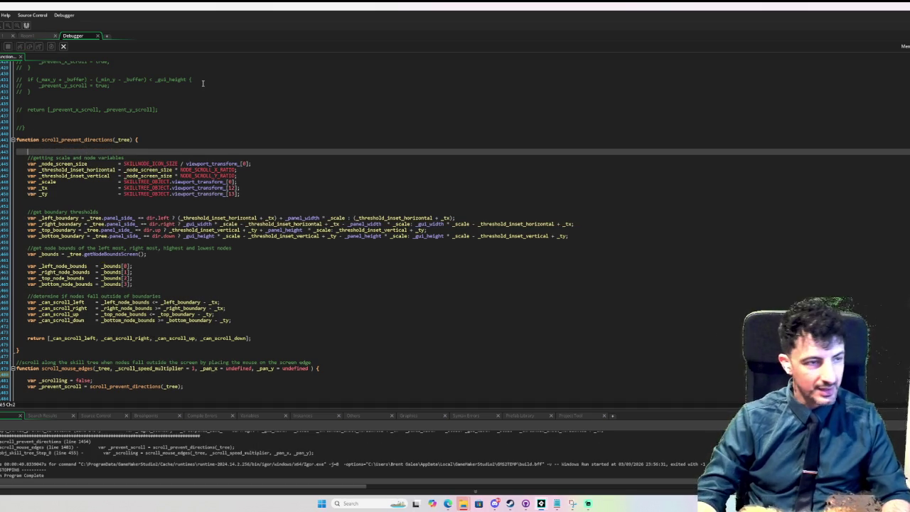
{"action": "type", "text": "var _"}
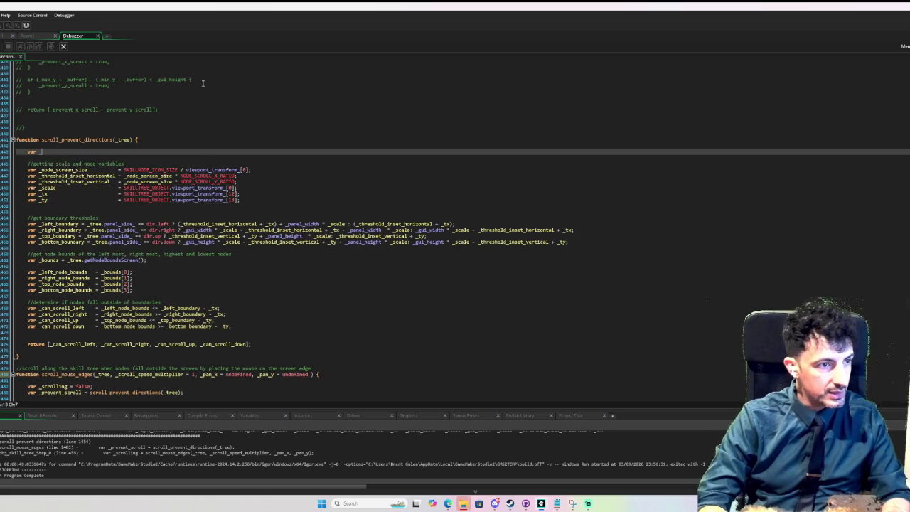
{"action": "type", "text": "gui_width"}
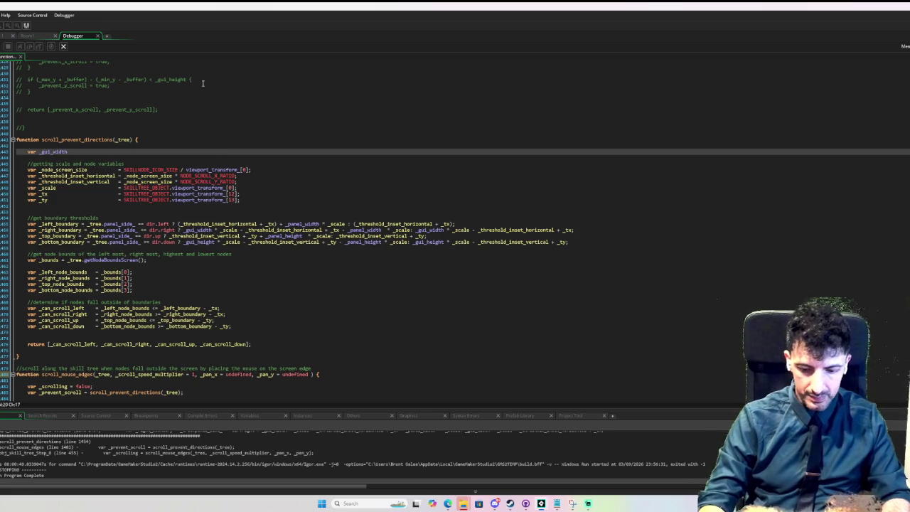
{"action": "type", "text": " = display"}
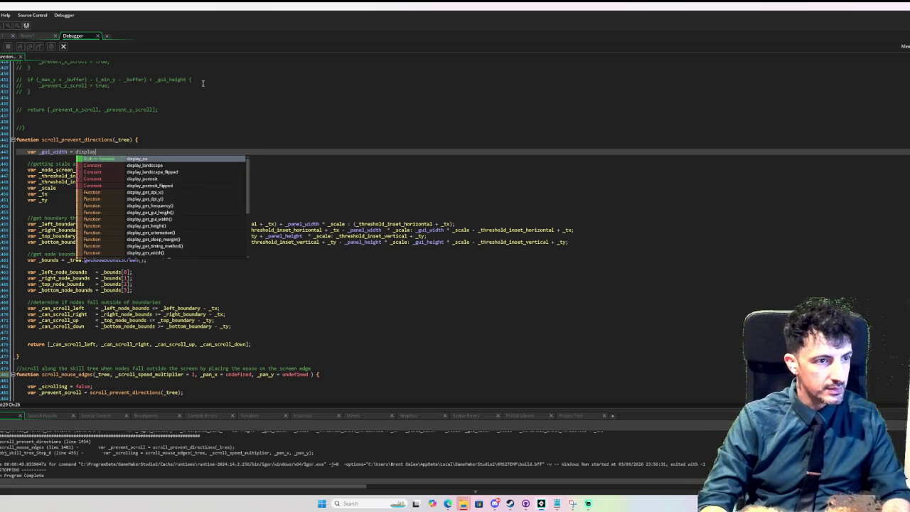
{"action": "type", "text": "_get"}
Complete the line as var _gui_width = display_get_gui_width();
{"action": "key", "text": "Down"}
{"action": "key", "text": "Down"}
{"action": "key", "text": "Down"}
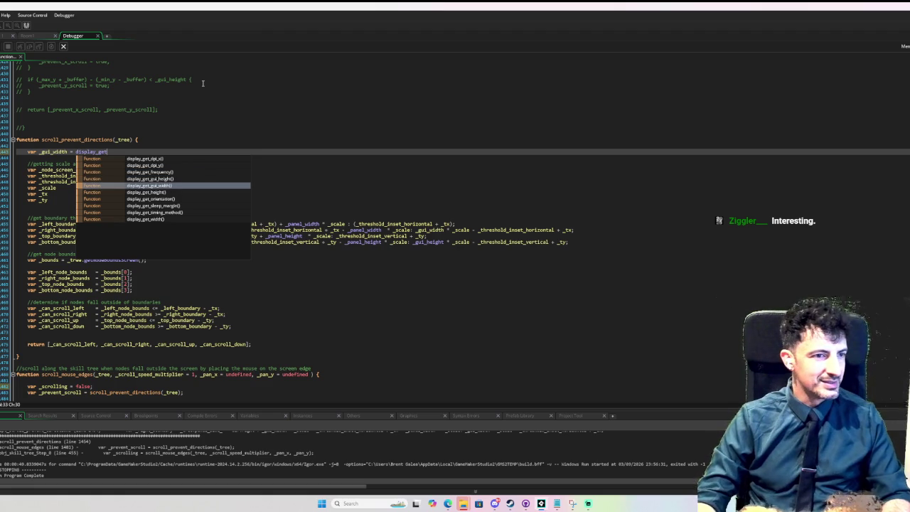
{"action": "key", "text": "Return"}
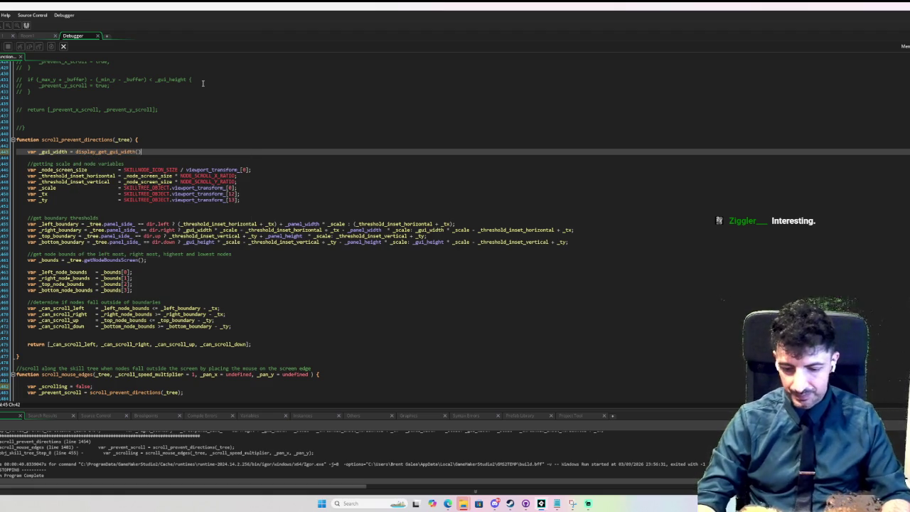
{"action": "type", "text": ";"}
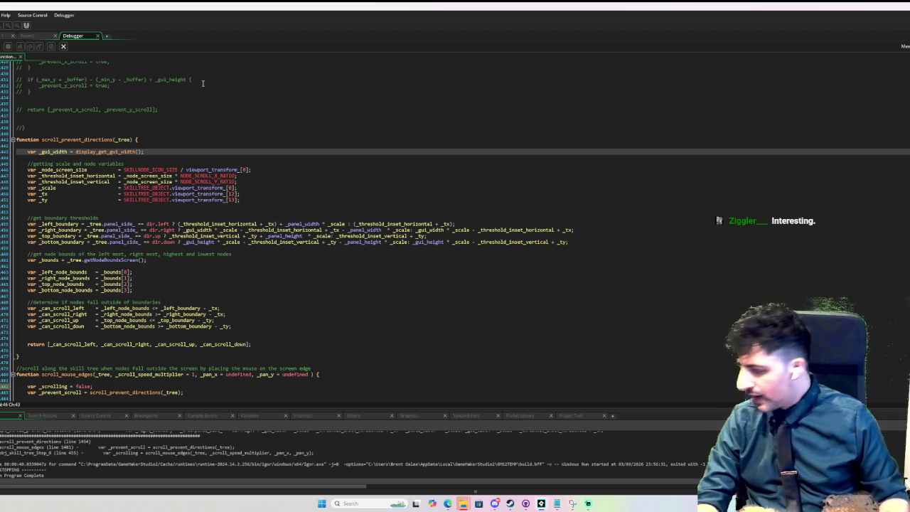
Duplicate the _gui_width line and start selecting the copy's variable name
{"action": "key", "text": "ctrl+d"}
{"action": "key", "text": "Left"}
{"action": "key", "text": "Left"}
{"action": "key", "text": "Left"}
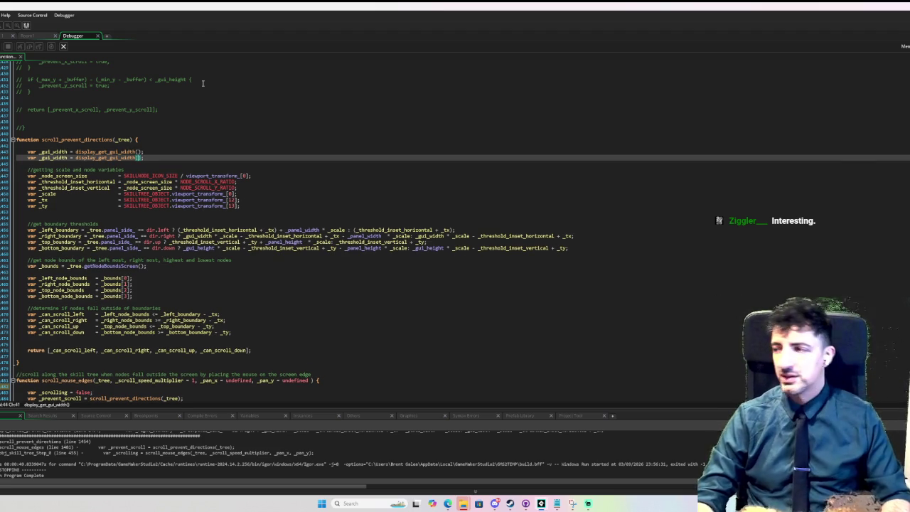
{"action": "key", "text": "Left"}
{"action": "key", "text": "Left"}
{"action": "key", "text": "Left"}
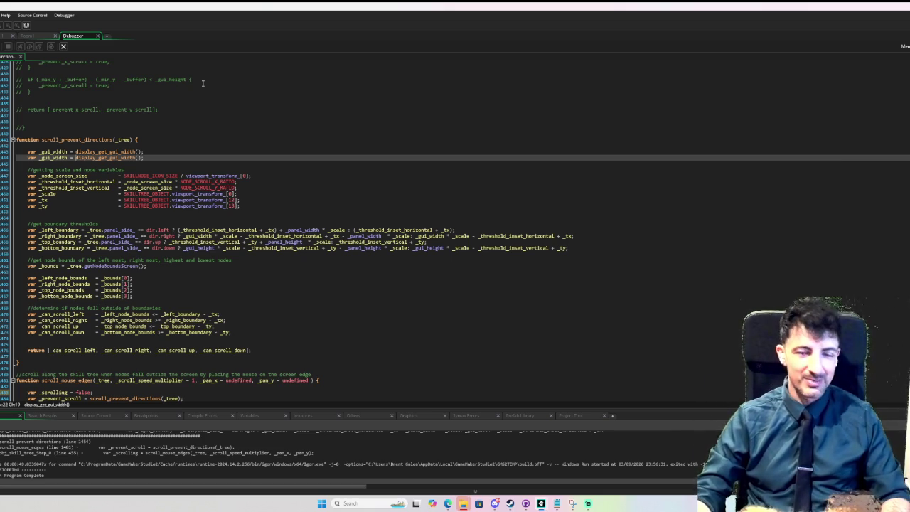
{"action": "key", "text": "Left"}
{"action": "key", "text": "Left"}
{"action": "key", "text": "Left"}
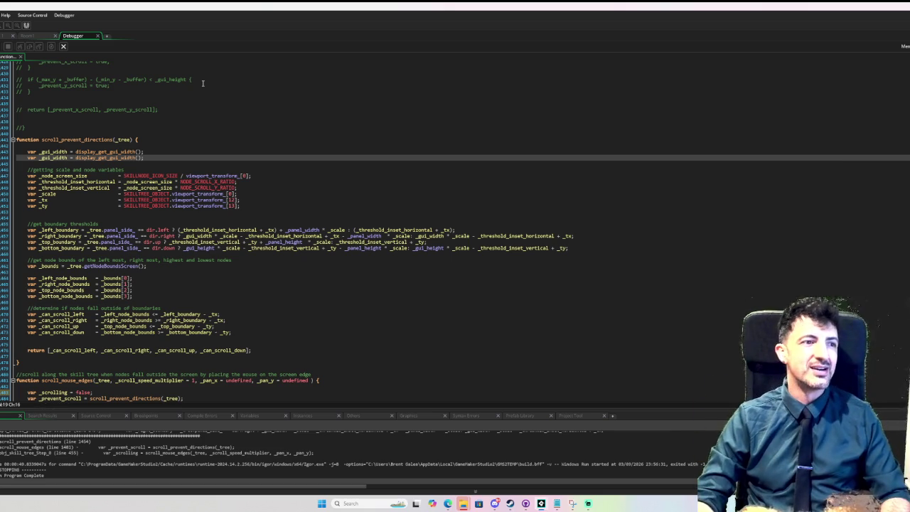
{"action": "key", "text": "shift+Left"}
{"action": "key", "text": "shift+Left"}
{"action": "key", "text": "shift+Left"}
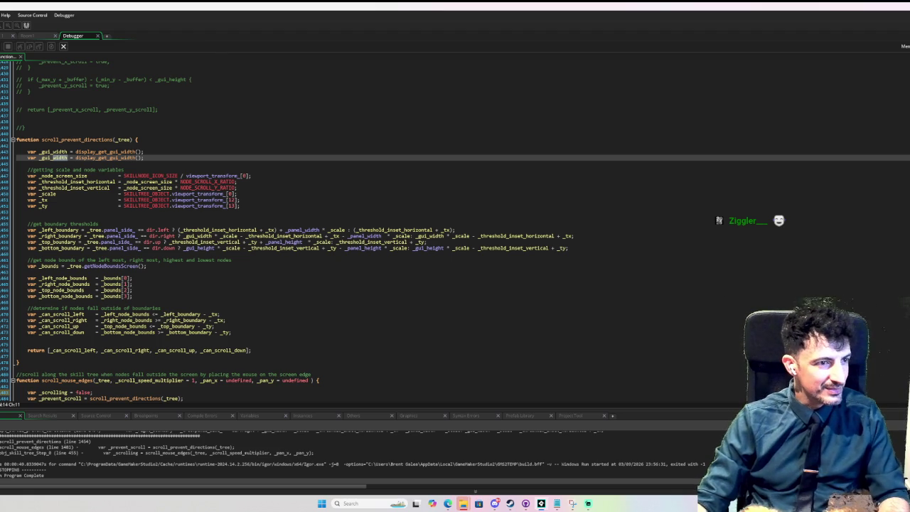
Turn the duplicated line into var _gui_height = display_get_gui_height();
{"action": "key", "text": "ctrl+shift+Left"}
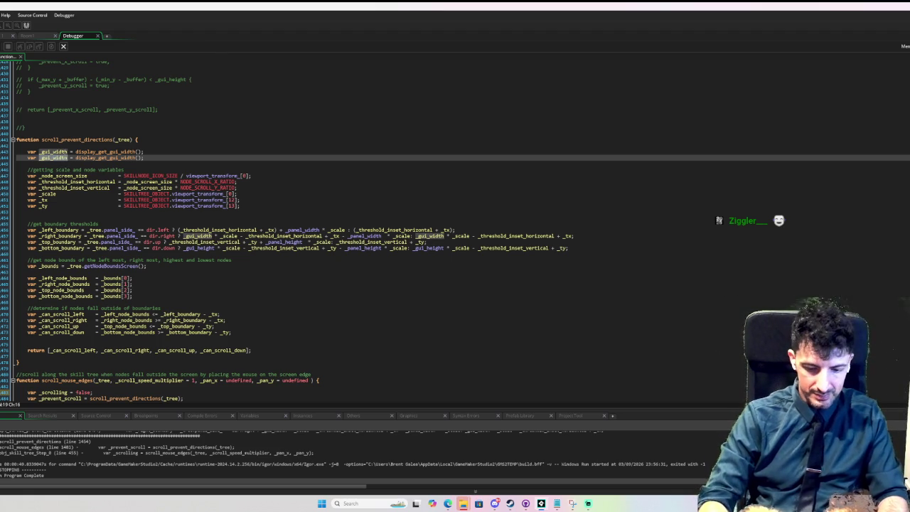
{"action": "type", "text": "_gui_height"}
{"action": "key", "text": "ctrl+Right"}
{"action": "key", "text": "ctrl+Right"}
{"action": "key", "text": "Left"}
{"action": "key", "text": "Left"}
{"action": "key", "text": "Left"}
{"action": "key", "text": "ctrl+Delete"}
{"action": "type", "text": "heig"}
{"action": "key", "text": "Return"}
{"action": "key", "text": "BackSpace"}
{"action": "key", "text": "BackSpace"}
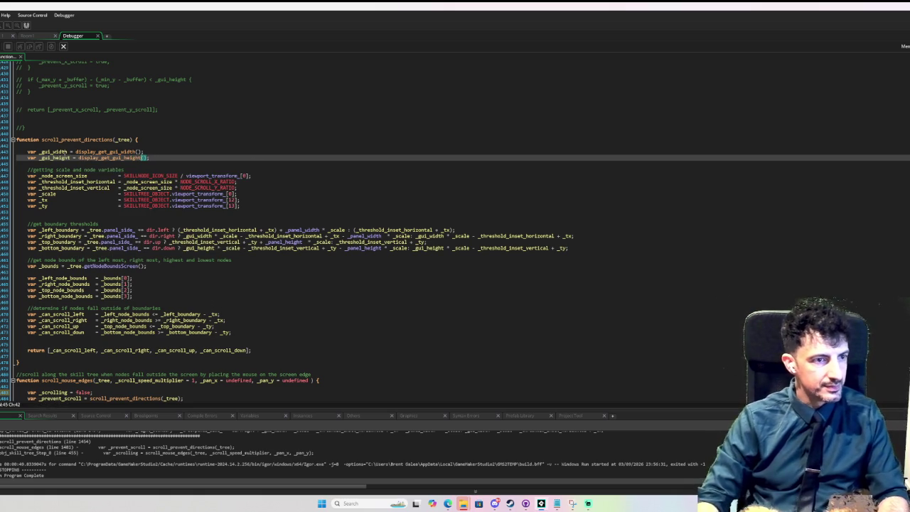
{"action": "key", "text": "End"}
{"action": "scroll", "coordinate": [261, 164], "scroll_direction": "down", "scroll_amount": 6}
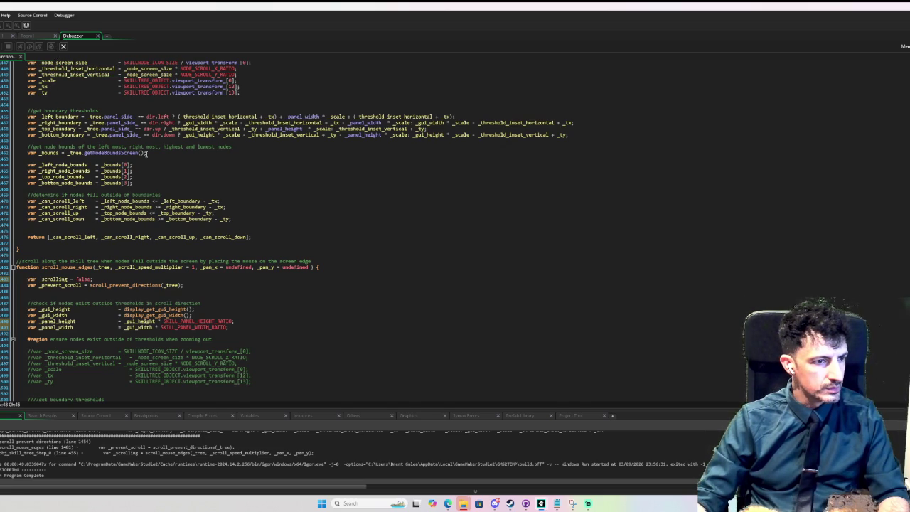
{"action": "scroll", "coordinate": [145, 153], "scroll_direction": "down", "scroll_amount": 4}
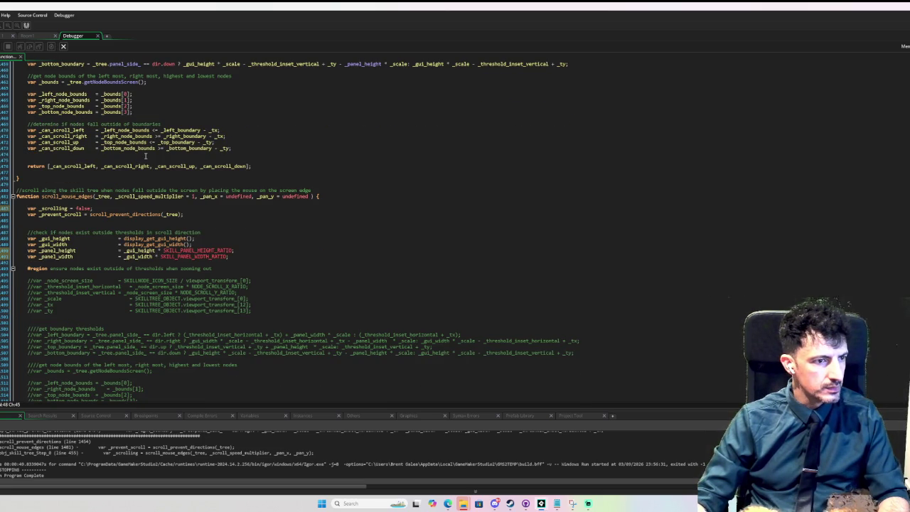
{"action": "scroll", "coordinate": [146, 155], "scroll_direction": "up", "scroll_amount": 9}
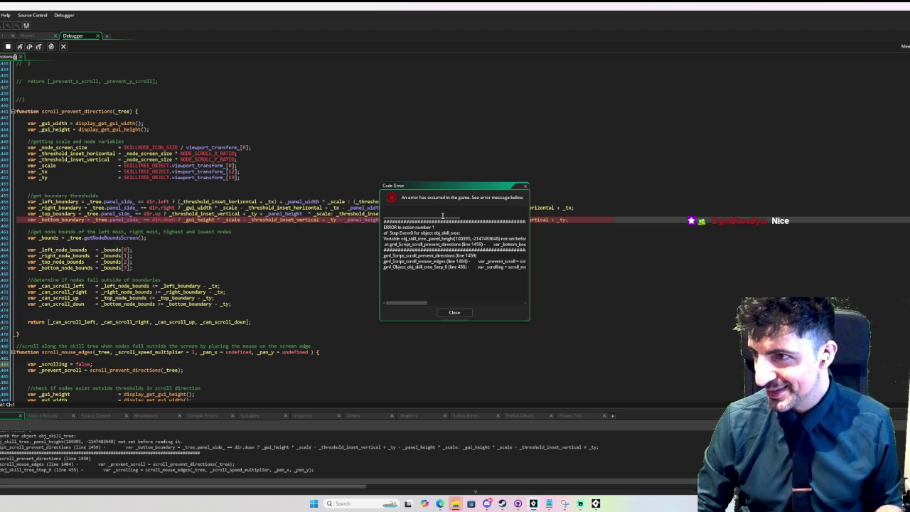
{"action": "left_click", "coordinate": [454, 312]}
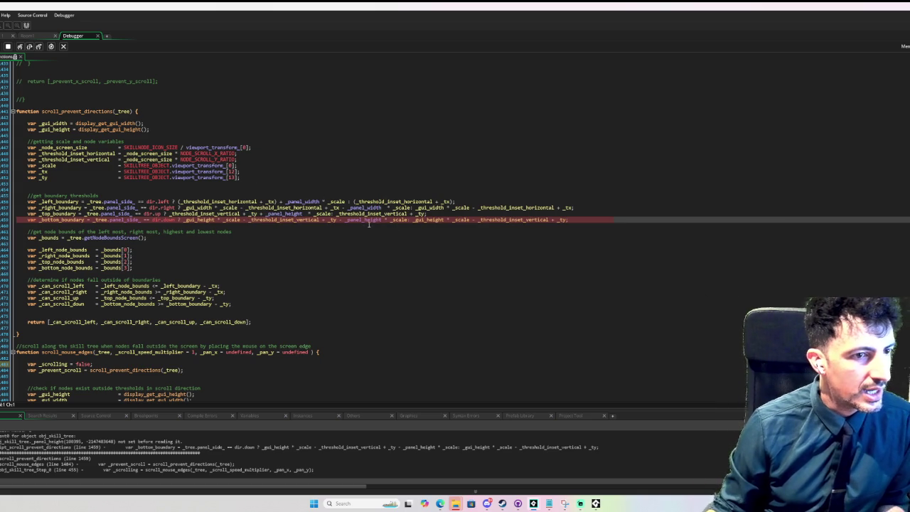
{"action": "left_click", "coordinate": [150, 130]}
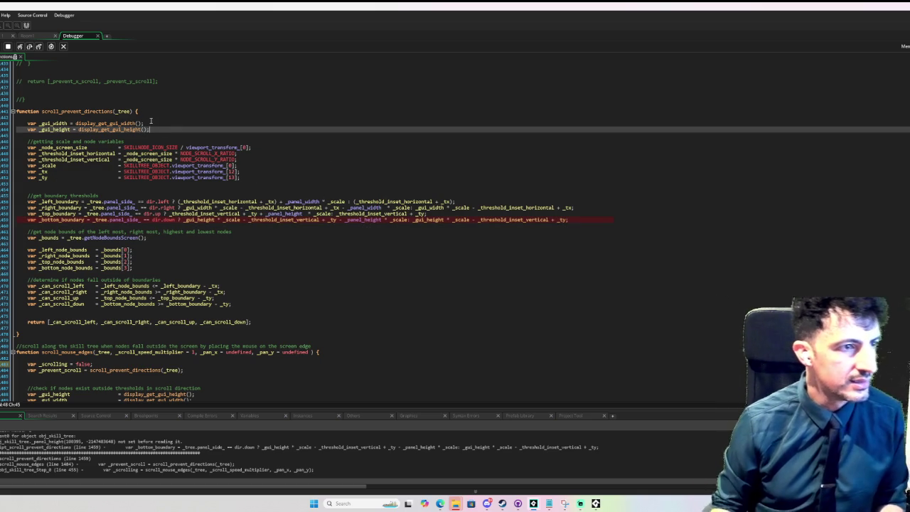
{"action": "scroll", "coordinate": [230, 213], "scroll_direction": "down", "scroll_amount": 4}
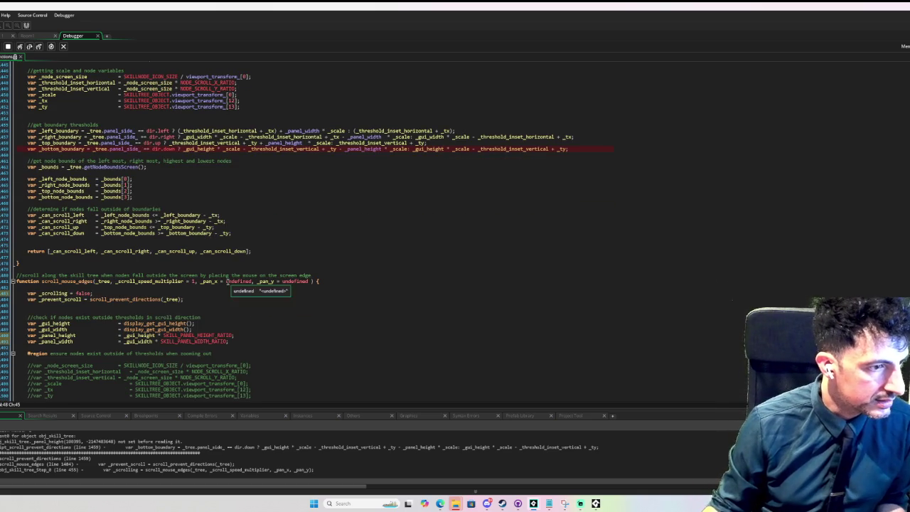
{"action": "left_click_drag", "start_coordinate": [231, 344], "coordinate": [241, 331]}
{"action": "key", "text": "ctrl+c"}
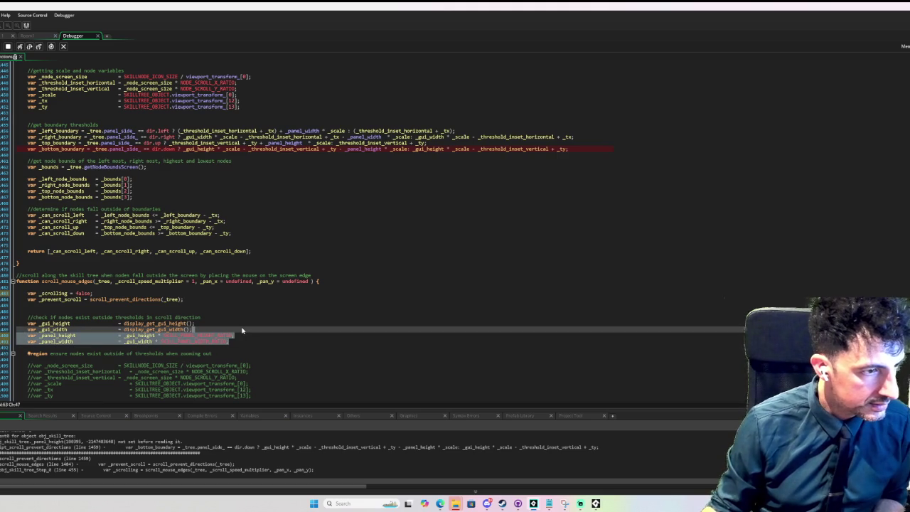
{"action": "scroll", "coordinate": [140, 125], "scroll_direction": "up", "scroll_amount": 4}
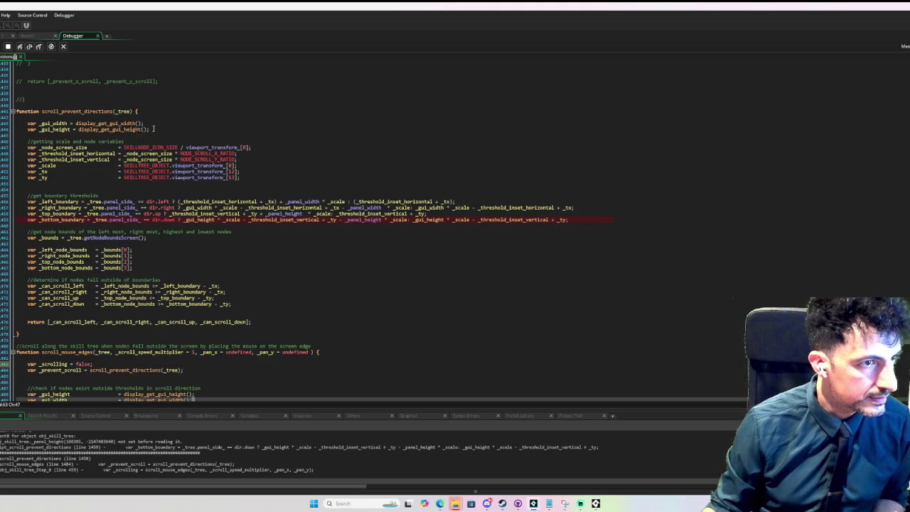
{"action": "left_click", "coordinate": [152, 128]}
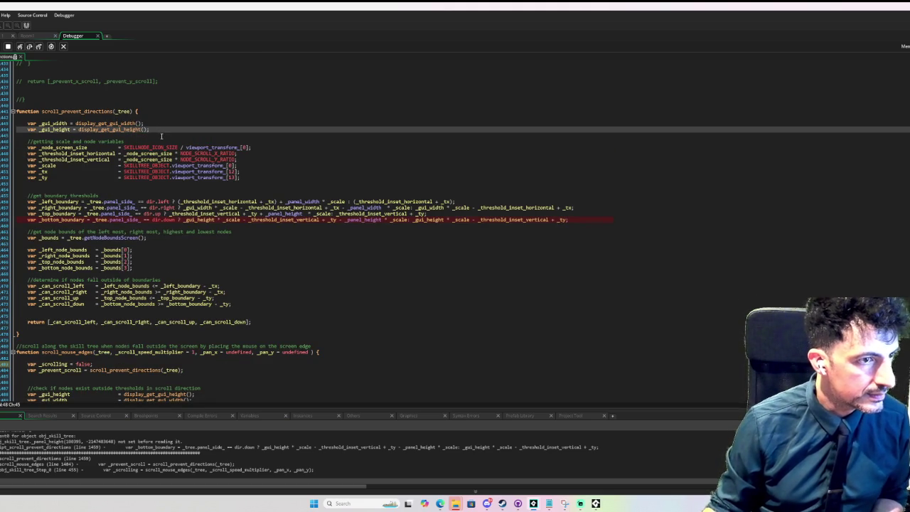
{"action": "left_click", "coordinate": [8, 46]}
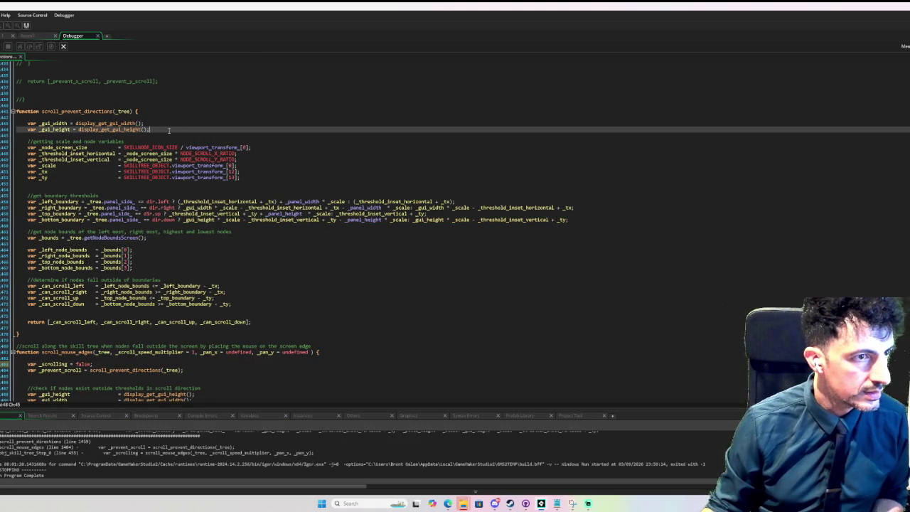
{"action": "key", "text": "ctrl+v"}
{"action": "left_click", "coordinate": [308, 154]}
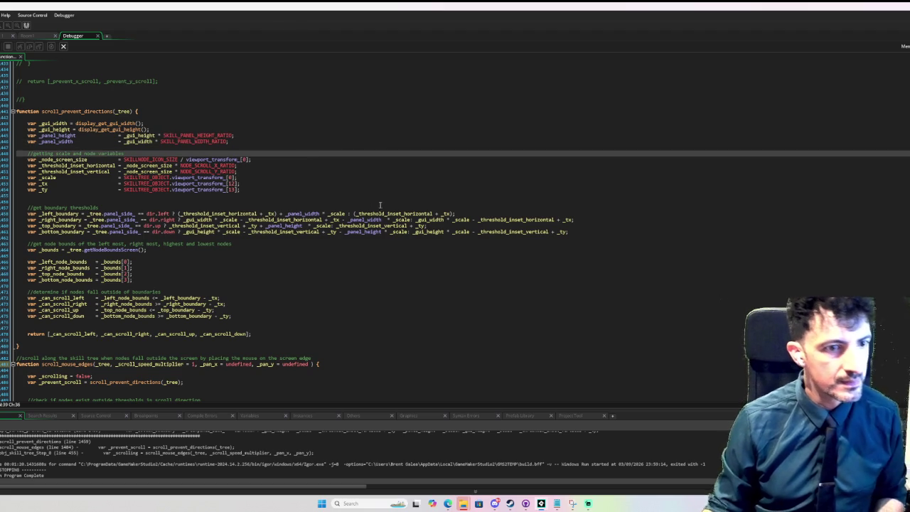
{"action": "scroll", "coordinate": [368, 262], "scroll_direction": "down", "scroll_amount": 3}
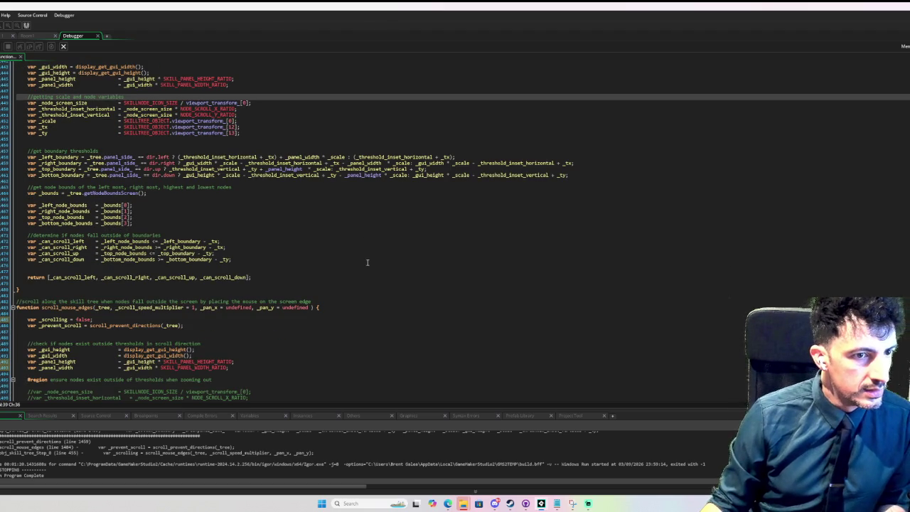
{"action": "left_click", "coordinate": [368, 211]}
{"action": "scroll", "coordinate": [368, 227], "scroll_direction": "down", "scroll_amount": 3}
{"action": "scroll", "coordinate": [368, 227], "scroll_direction": "up", "scroll_amount": 3}
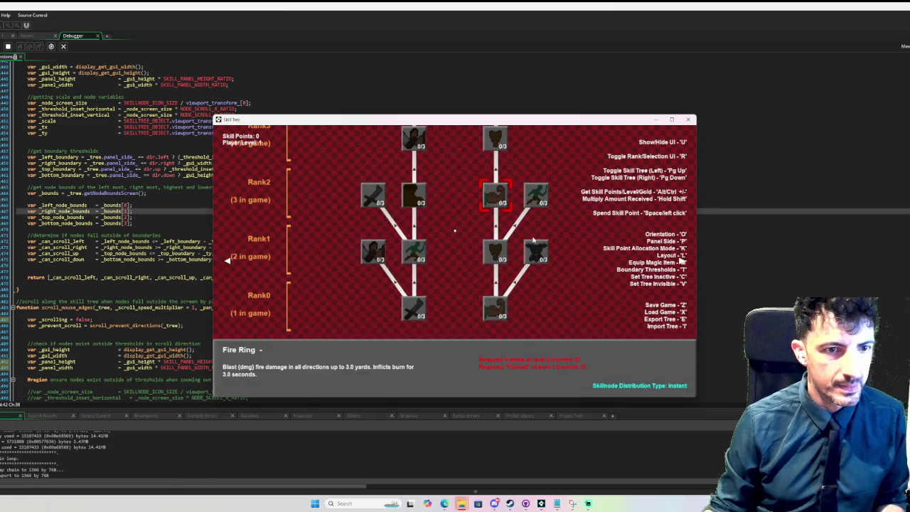
Show the boundary threshold lines in the running Skill Tree with T, then close the game window
{"action": "key", "text": "t"}
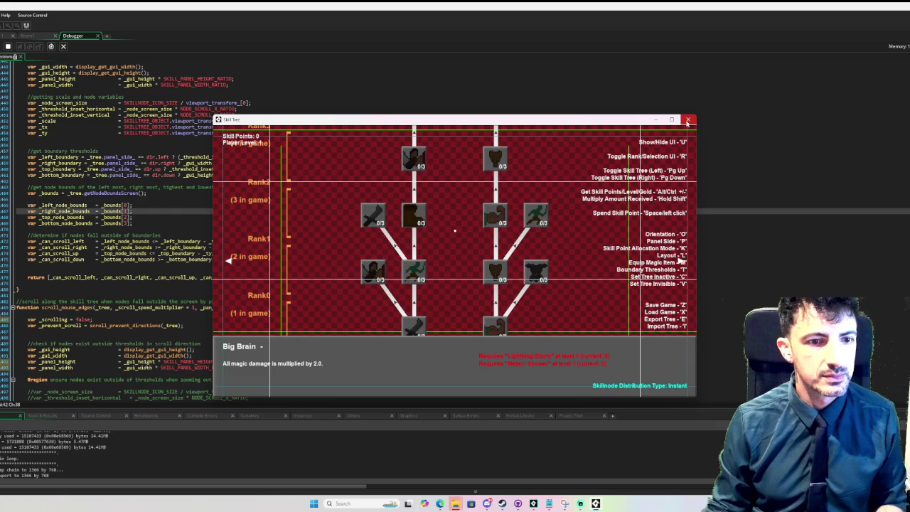
{"action": "left_click", "coordinate": [687, 122]}
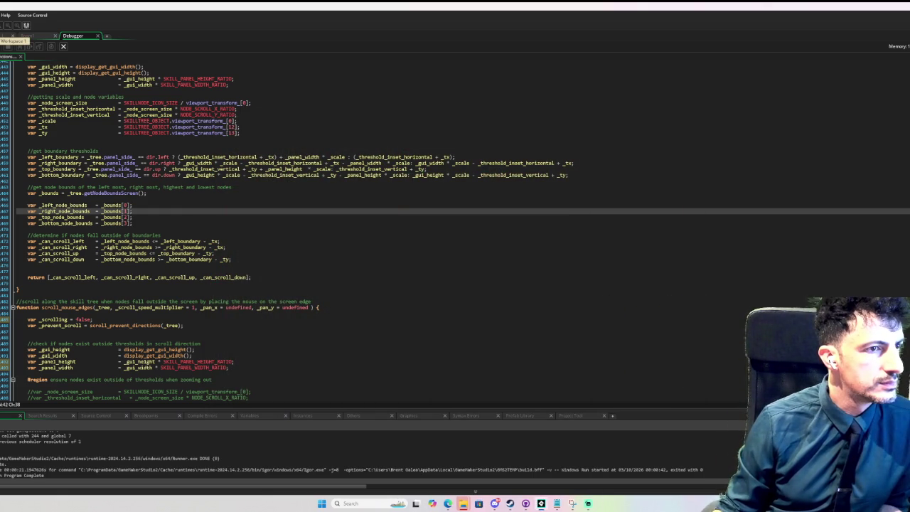
Delete the commented-out old boundary code and its leftover blank lines from scroll_mouse_edges
{"action": "scroll", "coordinate": [151, 307], "scroll_direction": "down", "scroll_amount": 10}
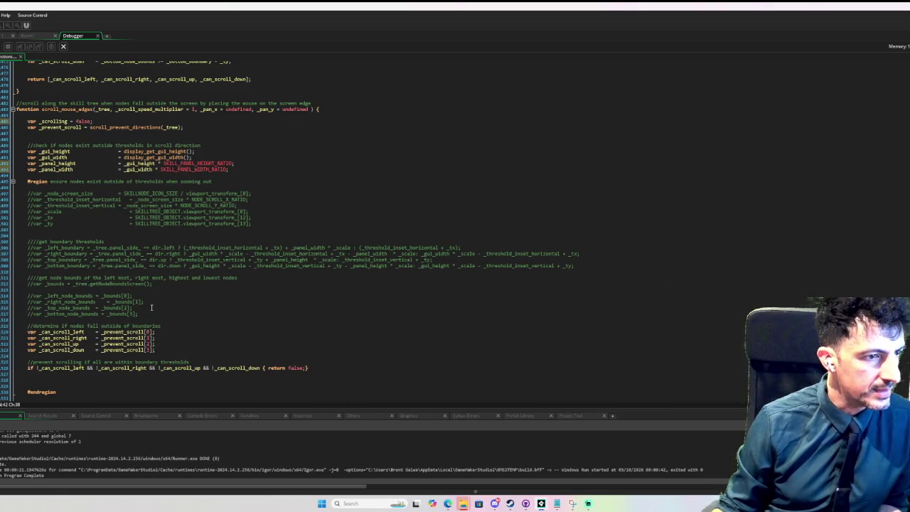
{"action": "mouse_move", "coordinate": [151, 313]}
{"action": "left_mouse_down"}
{"action": "mouse_move", "coordinate": [49, 238]}
{"action": "mouse_move", "coordinate": [27, 193]}
{"action": "left_mouse_up"}
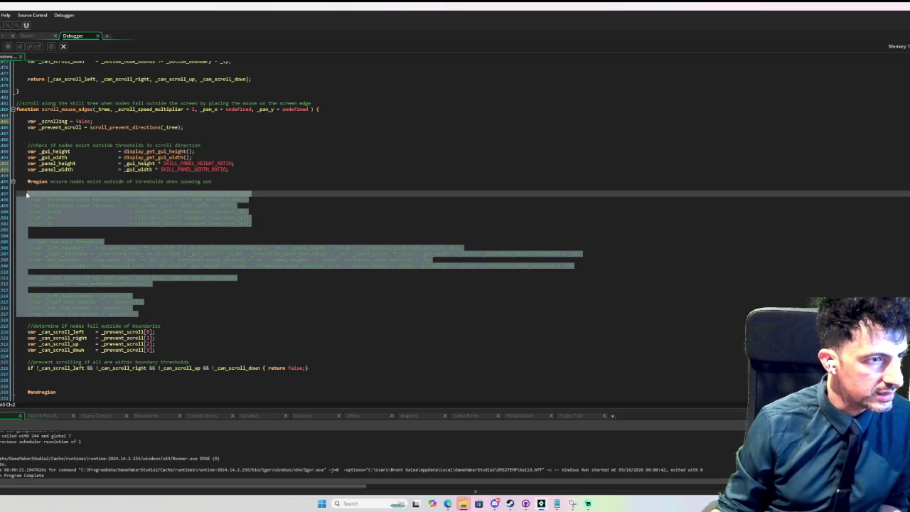
{"action": "key", "text": "Delete"}
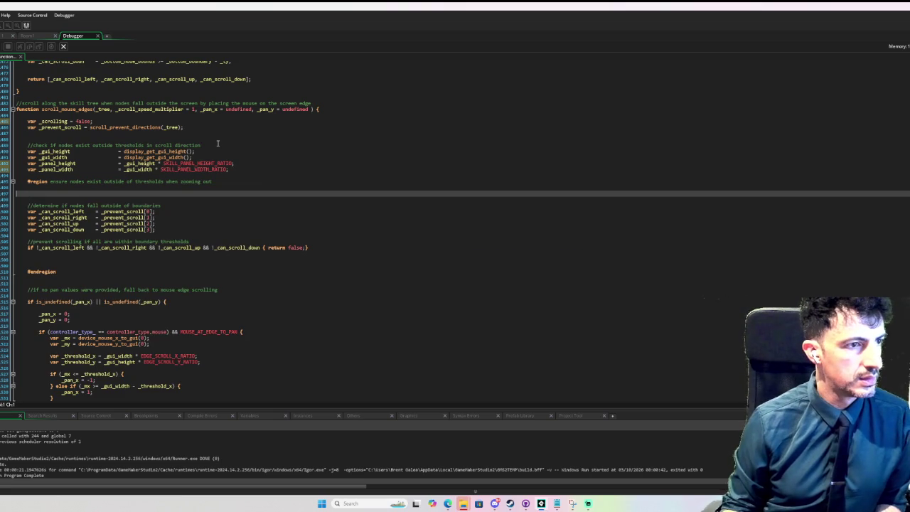
{"action": "key", "text": "BackSpace"}
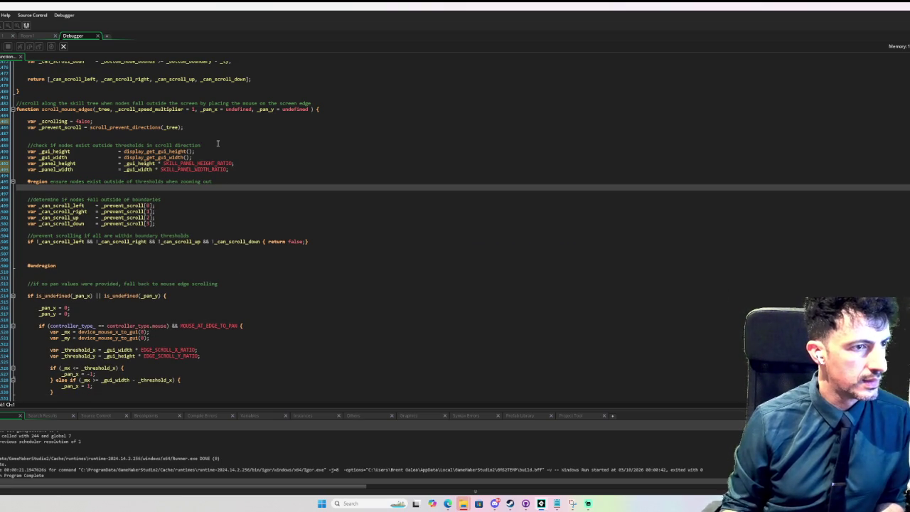
{"action": "key", "text": "BackSpace"}
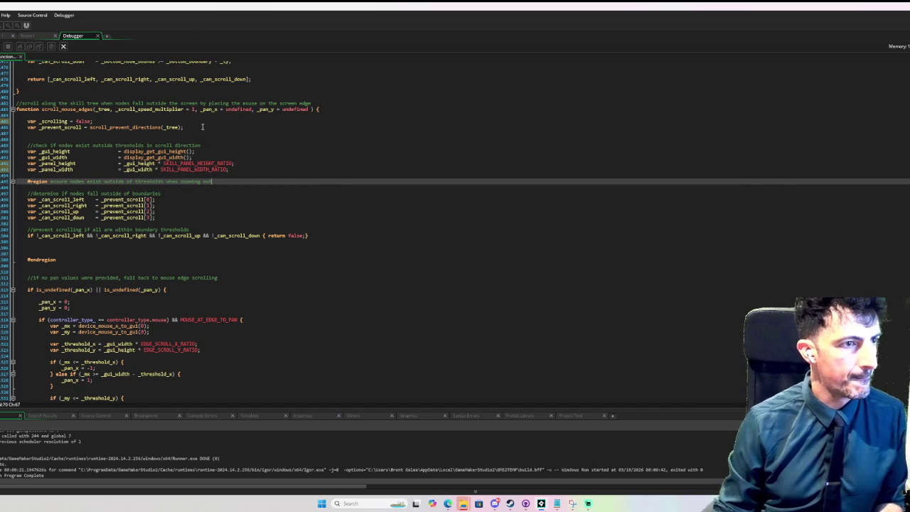
Move the _prevent_scroll = scroll_prevent_directions(_tree) line to just below the #region marker
{"action": "left_click", "coordinate": [203, 127]}
{"action": "key", "text": "shift+Home"}
{"action": "key", "text": "BackSpace"}
{"action": "key", "text": "BackSpace"}
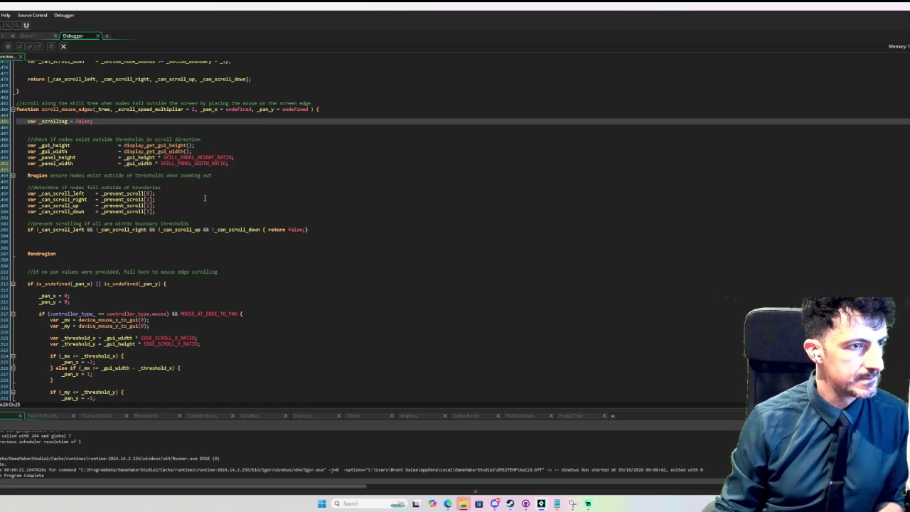
{"action": "left_click", "coordinate": [201, 181]}
{"action": "key", "text": "Return"}
{"action": "type", "text": "var _prevent_scroll = scroll_prevent_directions(_tree);"}
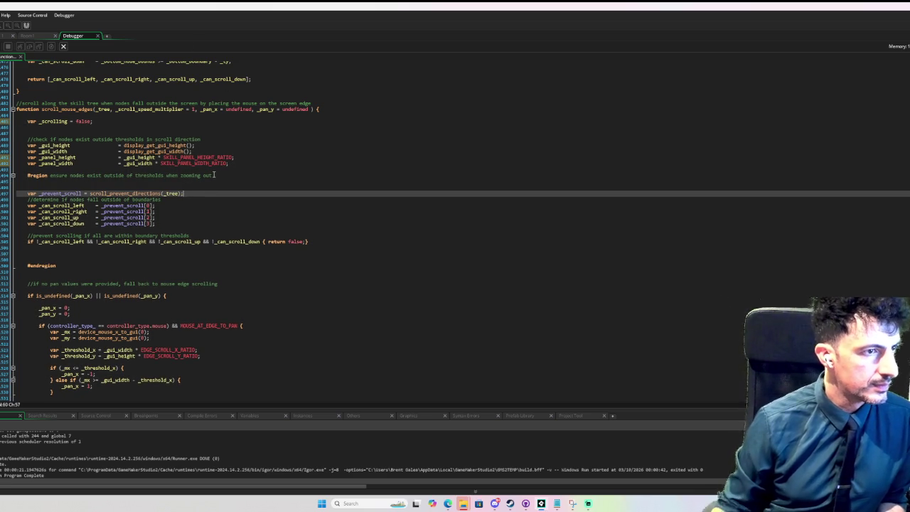
{"action": "key", "text": "Return"}
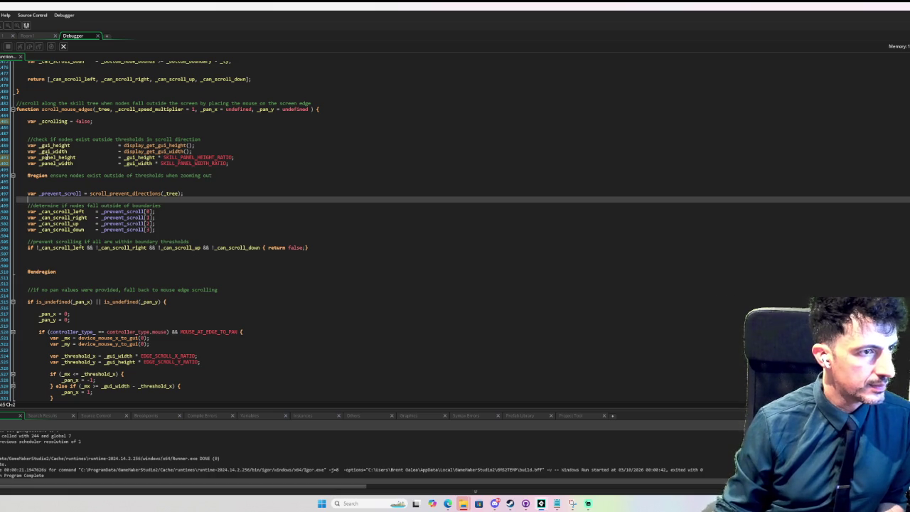
Delete the _panel_height declaration line and the extra blank line above the comment
{"action": "double_click", "coordinate": [44, 156]}
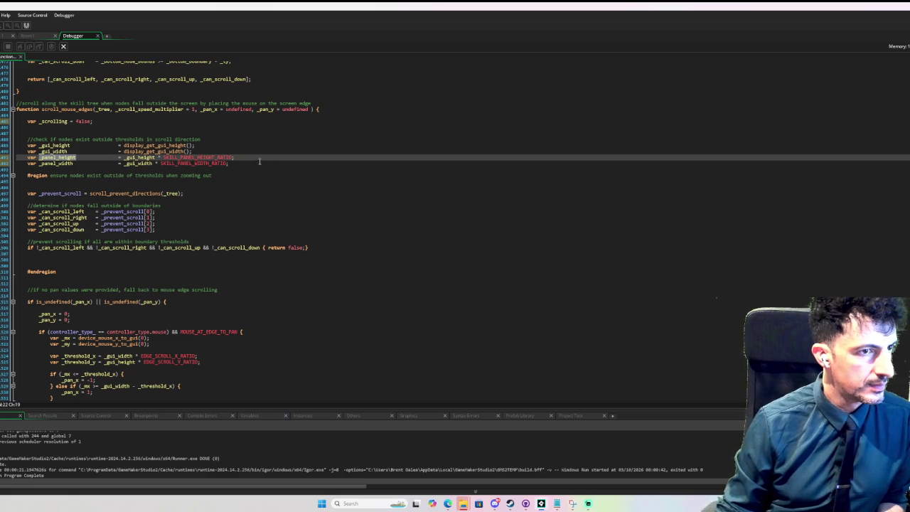
{"action": "left_click_drag", "start_coordinate": [259, 161], "coordinate": [254, 151]}
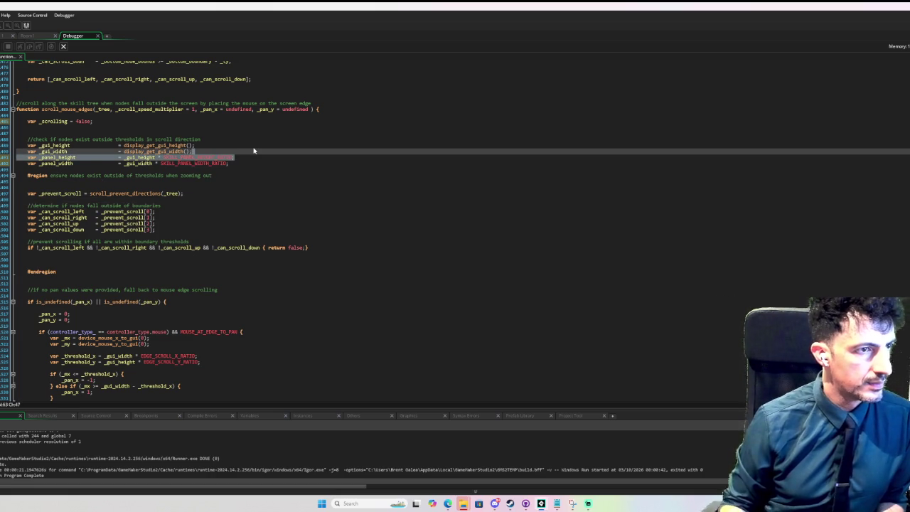
{"action": "key", "text": "BackSpace"}
{"action": "key", "text": "Up"}
{"action": "key", "text": "Up"}
{"action": "key", "text": "Up"}
{"action": "key", "text": "BackSpace"}
{"action": "scroll", "coordinate": [254, 151], "scroll_direction": "down", "scroll_amount": 14}
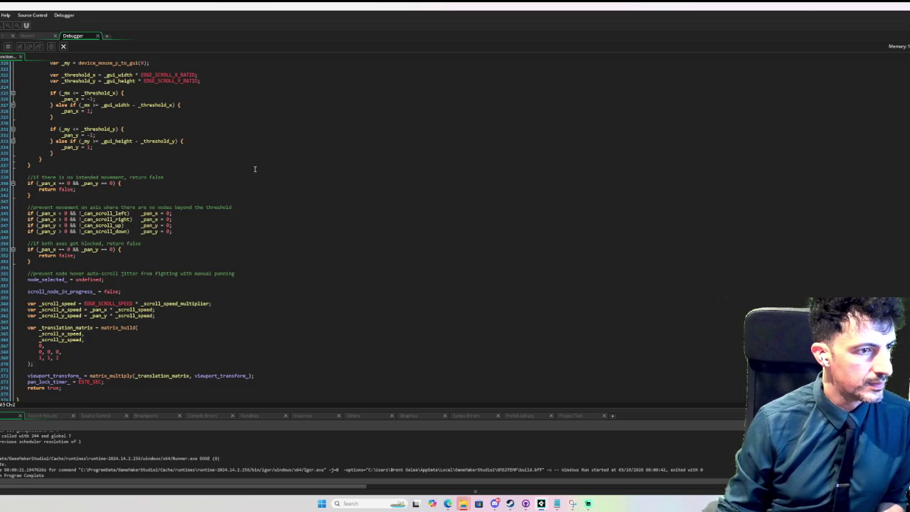
Delete the 'var _scrolling = false;' line at the start of scroll_mouse_edges
{"action": "scroll", "coordinate": [254, 168], "scroll_direction": "down", "scroll_amount": 6}
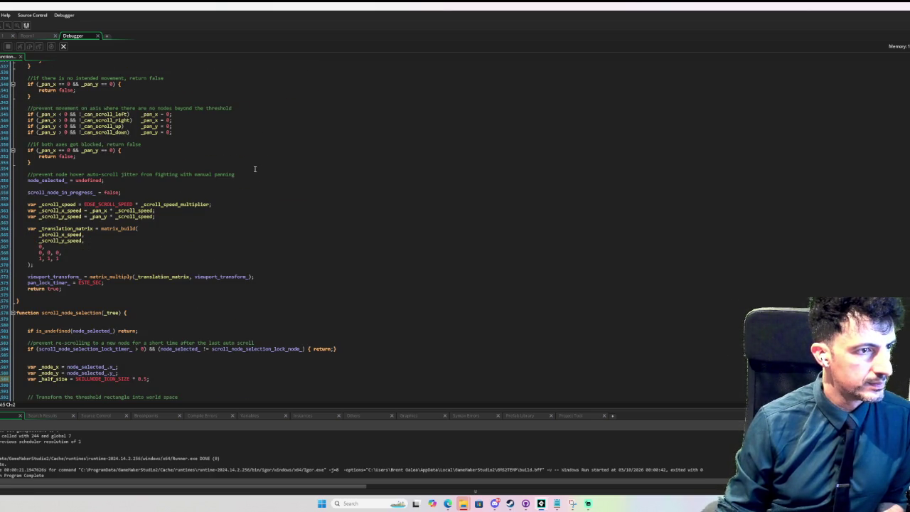
{"action": "scroll", "coordinate": [254, 168], "scroll_direction": "up", "scroll_amount": 16}
{"action": "scroll", "coordinate": [255, 168], "scroll_direction": "up", "scroll_amount": 7}
{"action": "left_click_drag", "start_coordinate": [108, 185], "coordinate": [109, 172]}
{"action": "key", "text": "BackSpace"}
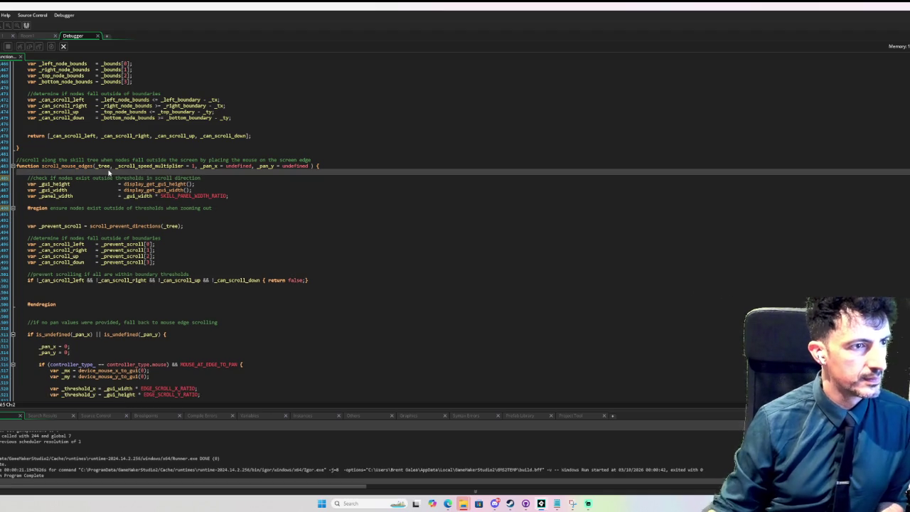
Review the panning code below and check matrix_build's argument list
{"action": "scroll", "coordinate": [108, 171], "scroll_direction": "down", "scroll_amount": 20}
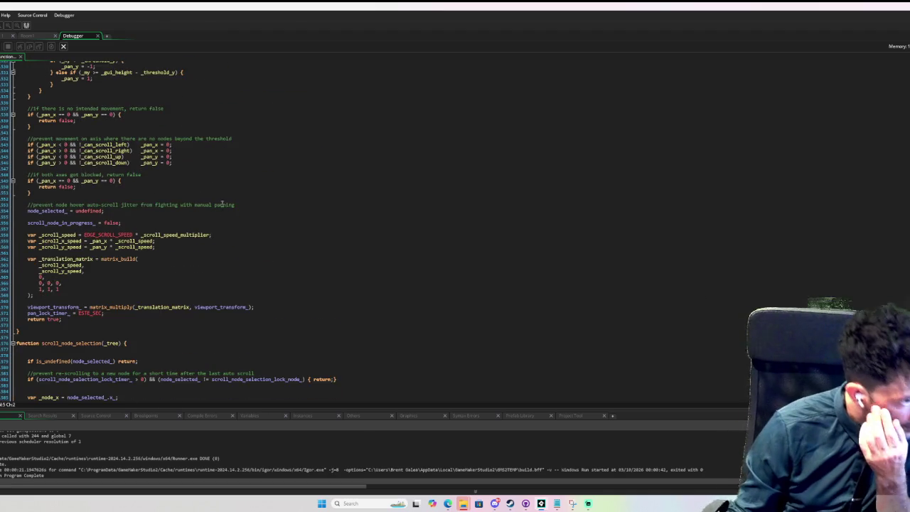
{"action": "scroll", "coordinate": [223, 204], "scroll_direction": "down", "scroll_amount": 3}
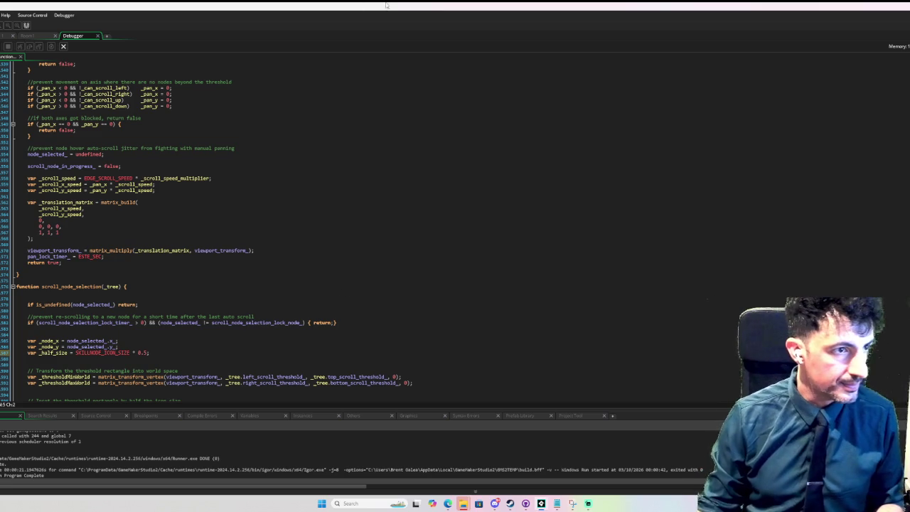
{"action": "left_click", "coordinate": [181, 244]}
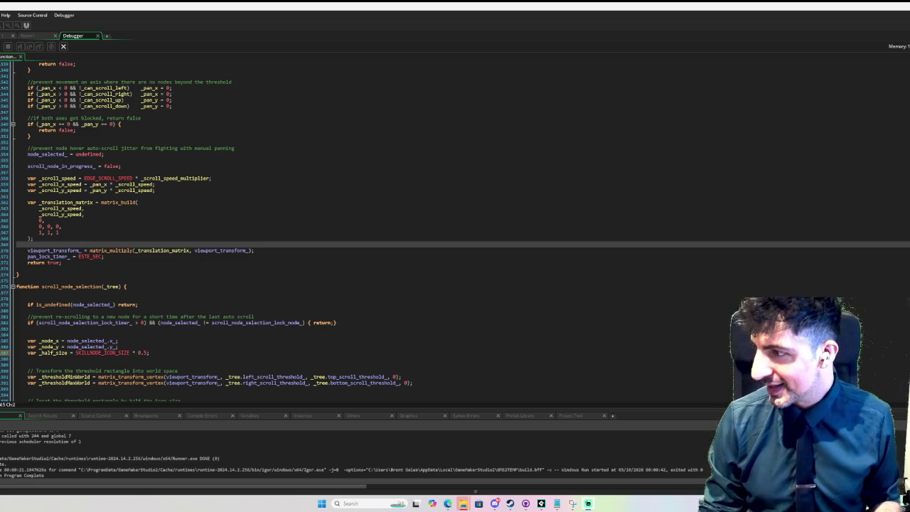
{"action": "left_click", "coordinate": [325, 192]}
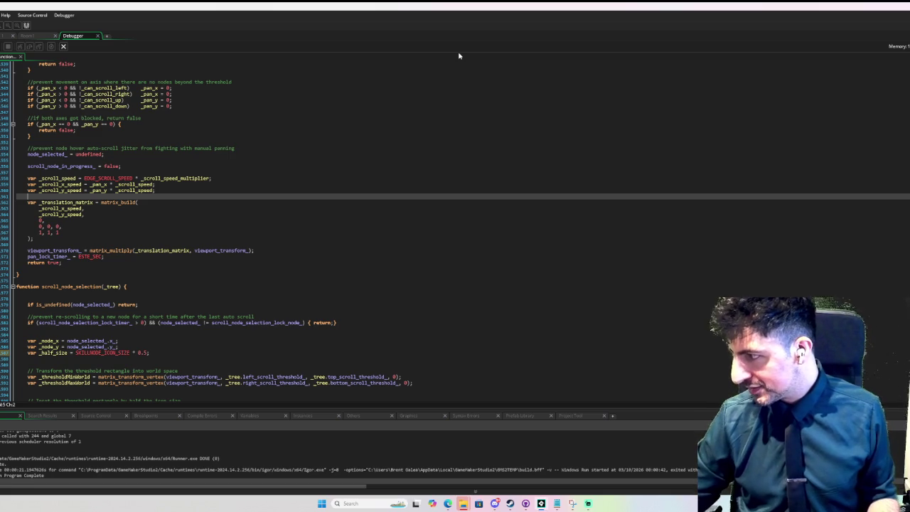
{"action": "left_click", "coordinate": [144, 221]}
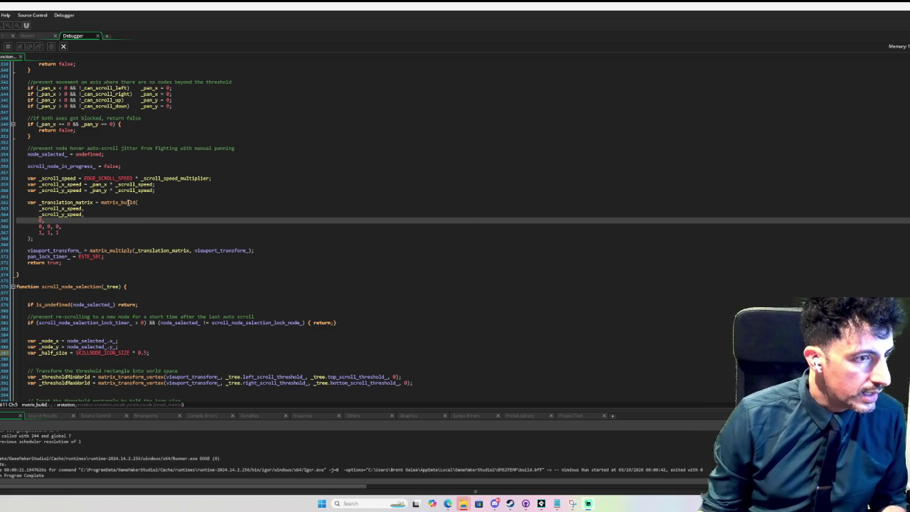
Check the matrix_build arguments, then paste the _prevent_scroll line below _did_scroll
{"action": "left_click", "coordinate": [128, 202]}
{"action": "scroll", "coordinate": [131, 205], "scroll_direction": "up", "scroll_amount": 15}
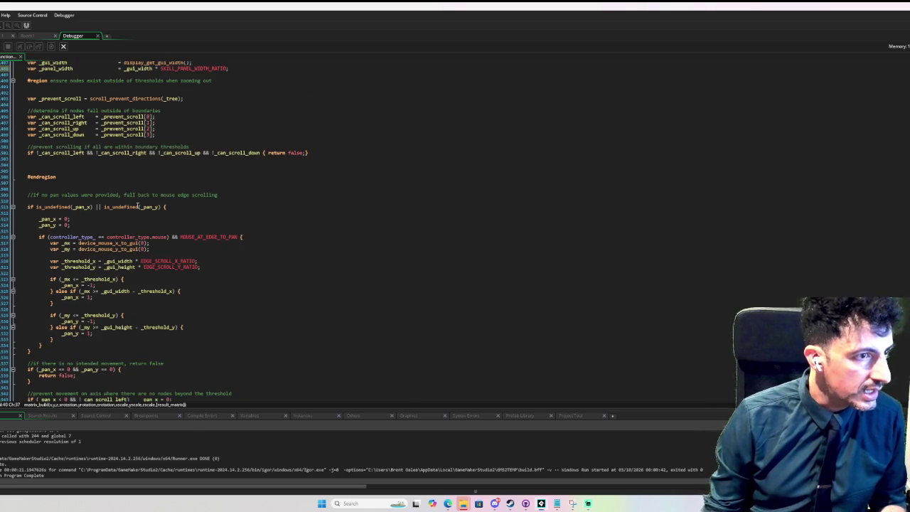
{"action": "scroll", "coordinate": [164, 196], "scroll_direction": "up", "scroll_amount": 2}
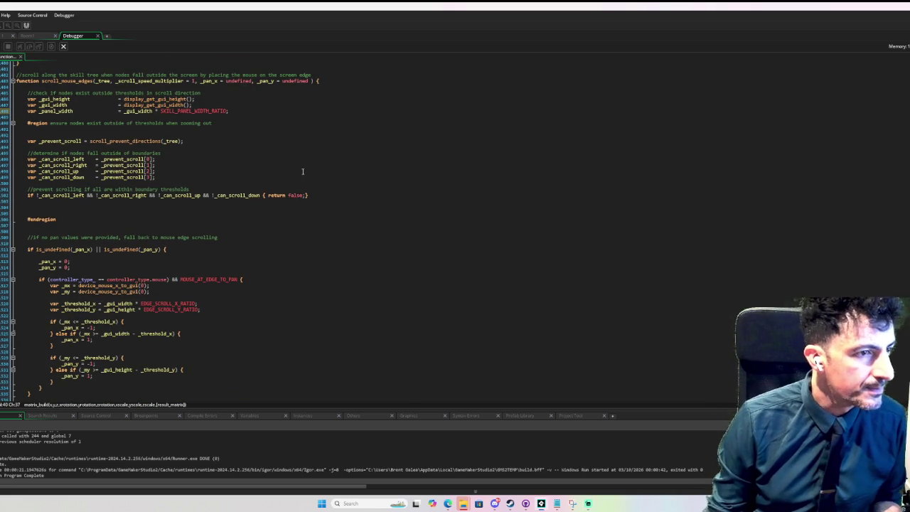
{"action": "scroll", "coordinate": [187, 178], "scroll_direction": "up", "scroll_amount": 2}
{"action": "left_click_drag", "start_coordinate": [5, 172], "coordinate": [6, 165]}
{"action": "key", "text": "ctrl+c"}
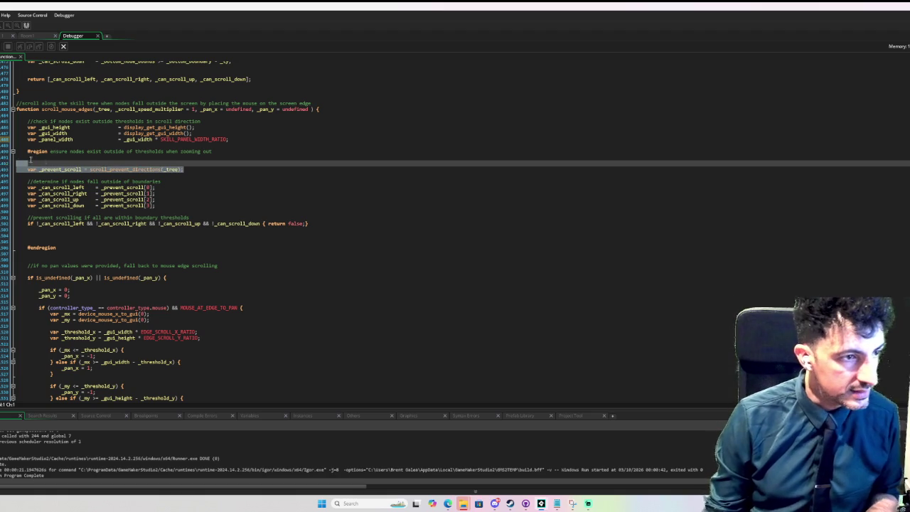
{"action": "scroll", "coordinate": [124, 175], "scroll_direction": "down", "scroll_amount": 20}
{"action": "scroll", "coordinate": [138, 183], "scroll_direction": "down", "scroll_amount": 5}
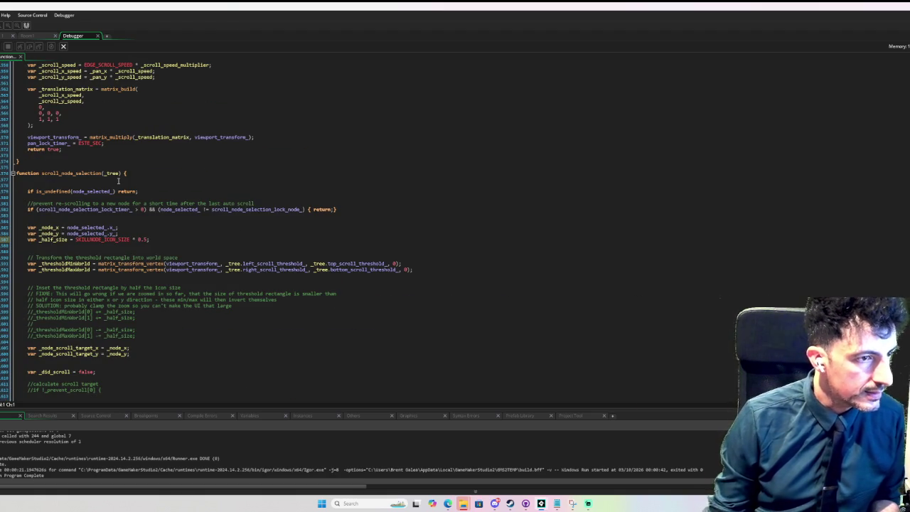
{"action": "scroll", "coordinate": [118, 180], "scroll_direction": "down", "scroll_amount": 4}
{"action": "scroll", "coordinate": [118, 183], "scroll_direction": "down", "scroll_amount": 2}
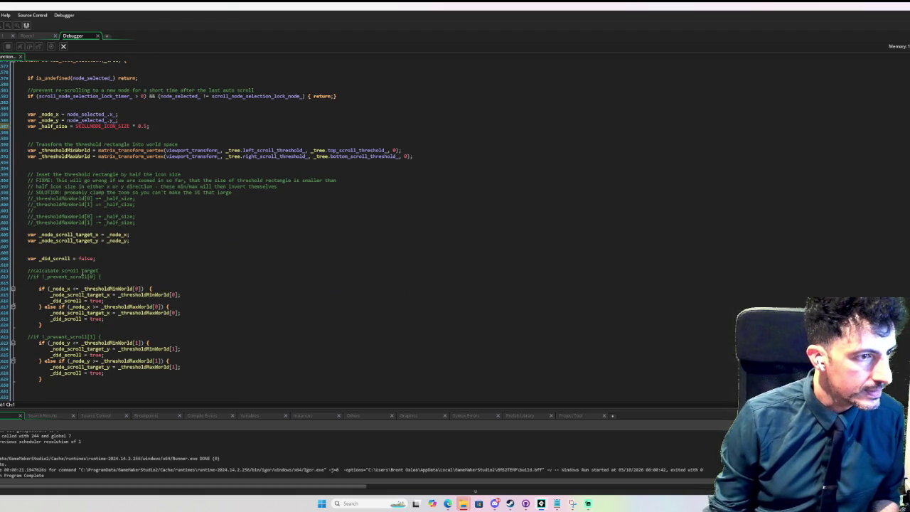
{"action": "left_click", "coordinate": [85, 264]}
{"action": "key", "text": "Return"}
{"action": "key", "text": "ctrl+v"}
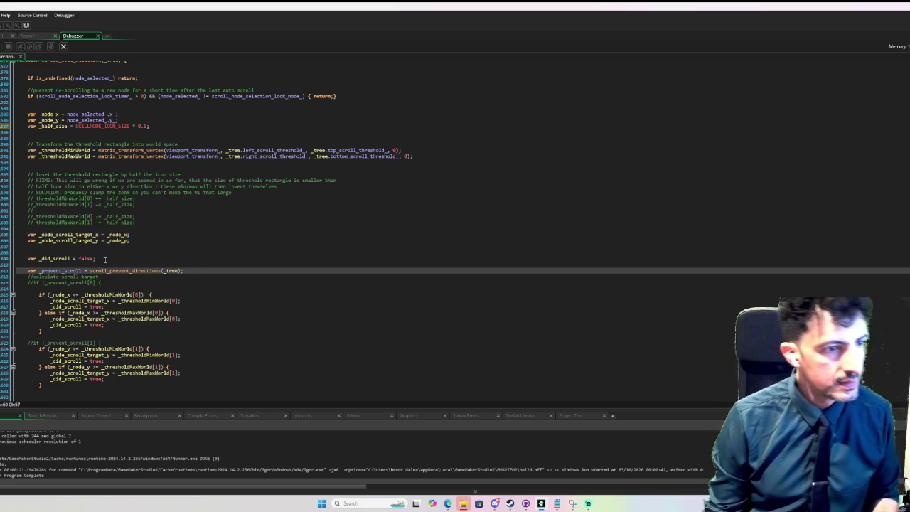
Add '&& !_prevent_scroll[0]' to the first horizontal threshold check and copy that condition
{"action": "double_click", "coordinate": [61, 270]}
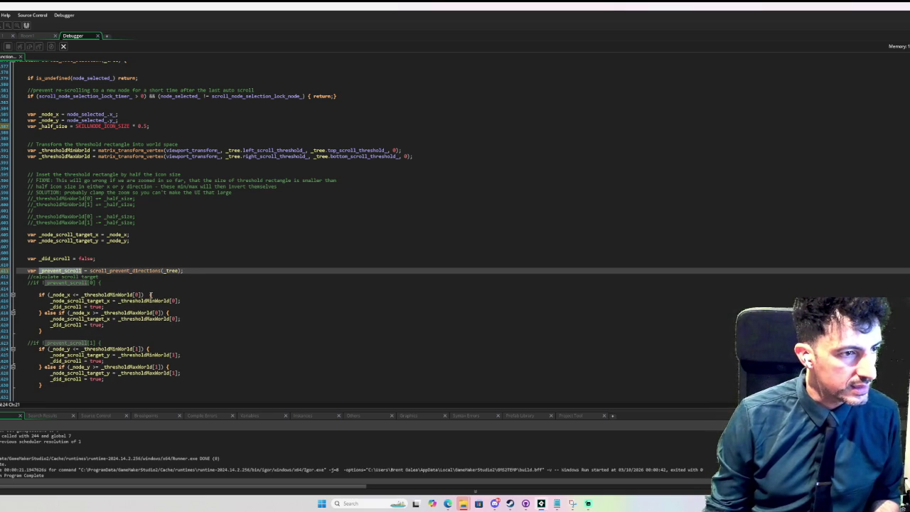
{"action": "left_click", "coordinate": [151, 294]}
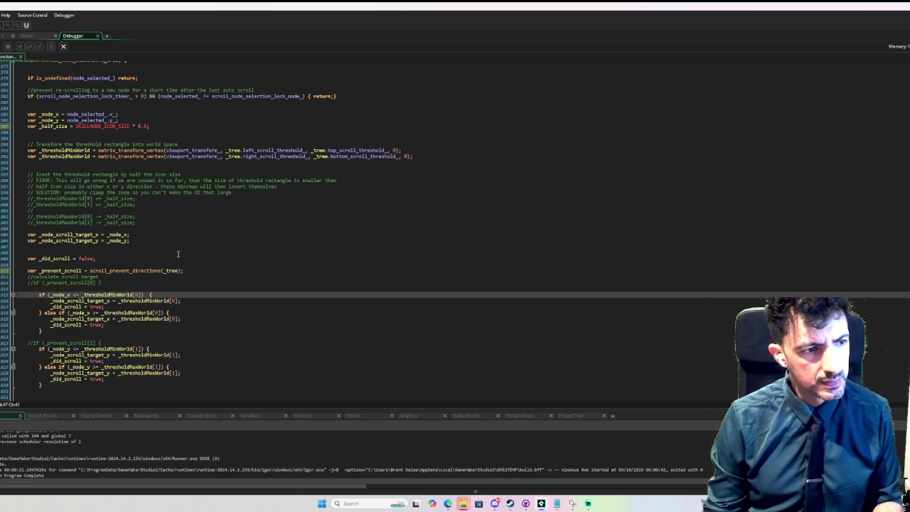
{"action": "type", "text": "&& _prevent_scroll "}
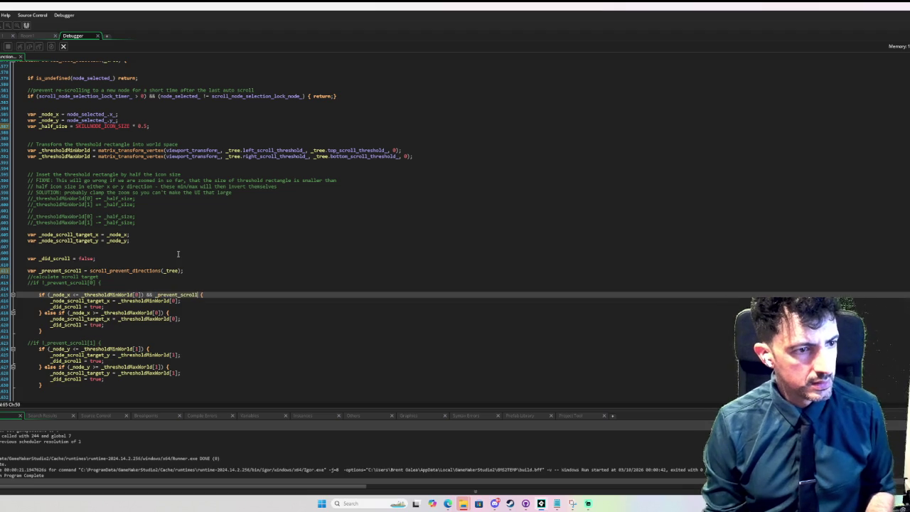
{"action": "type", "text": "["}
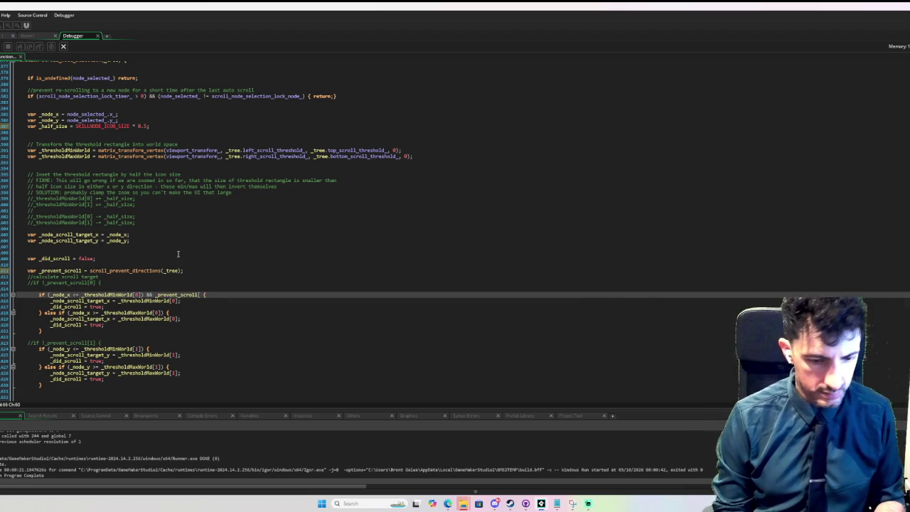
{"action": "type", "text": "0]"}
{"action": "key", "text": "ctrl+Left"}
{"action": "key", "text": "ctrl+Left"}
{"action": "key", "text": "ctrl+Left"}
{"action": "type", "text": "!"}
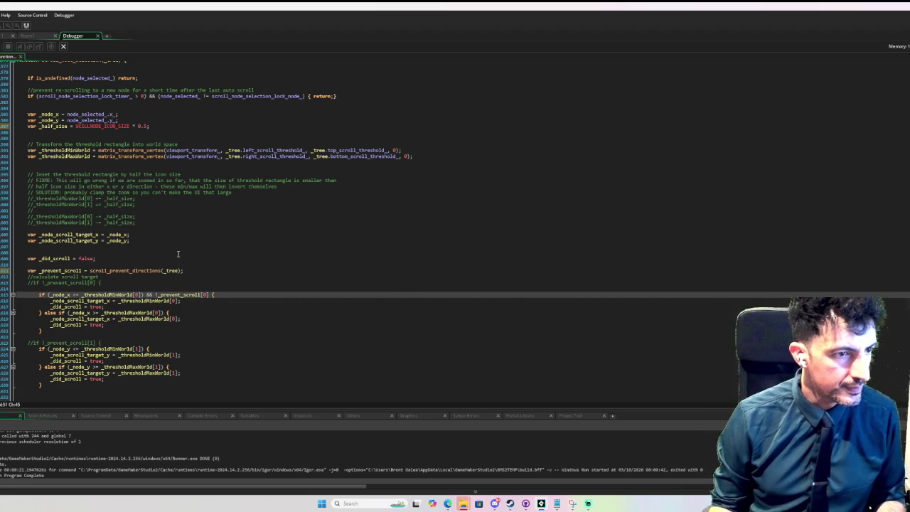
{"action": "key", "text": "Left"}
{"action": "key", "text": "Left"}
{"action": "key", "text": "shift+Right"}
{"action": "key", "text": "shift+Right"}
{"action": "key", "text": "shift+Right"}
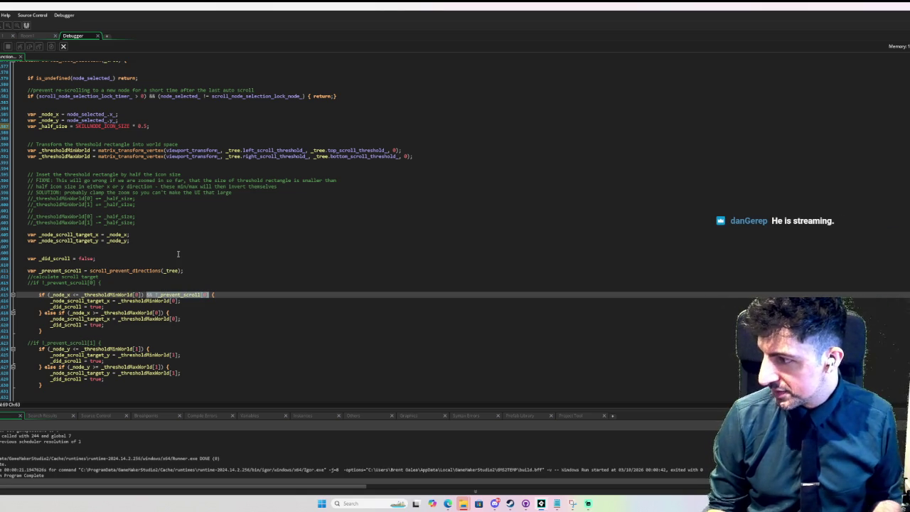
{"action": "key", "text": "ctrl+c"}
Paste the prevent-scroll condition into the second horizontal check with its index changed
{"action": "key", "text": "Down"}
{"action": "key", "text": "Down"}
{"action": "key", "text": "Down"}
{"action": "key", "text": "Left"}
{"action": "key", "text": "Left"}
{"action": "key", "text": "ctrl+v"}
{"action": "key", "text": "Left"}
{"action": "key", "text": "Left"}
{"action": "key", "text": "BackSpace"}
{"action": "type", "text": "1"}
{"action": "key", "text": "Down"}
{"action": "key", "text": "Down"}
{"action": "key", "text": "Down"}
{"action": "key", "text": "Down"}
{"action": "key", "text": "Down"}
{"action": "key", "text": "Down"}
Add the !_prevent_scroll condition, with its index adjusted, to both vertical threshold checks
{"action": "key", "text": "End"}
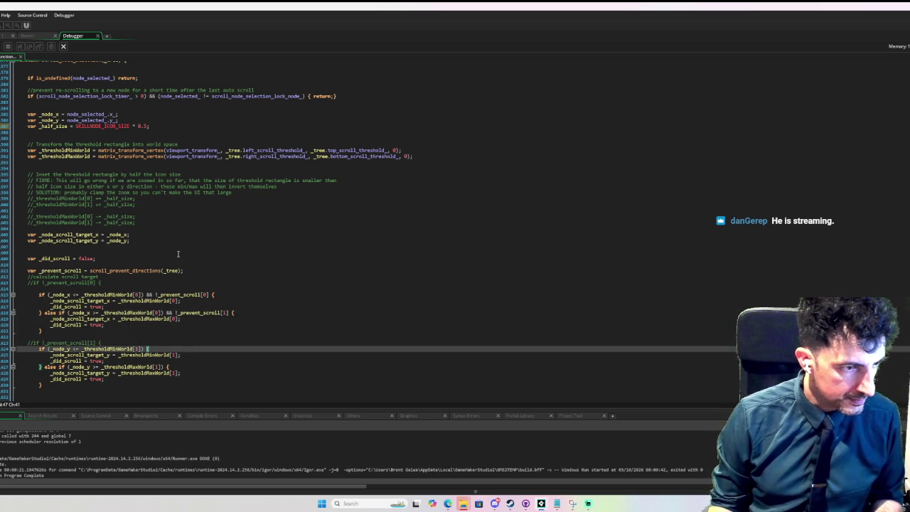
{"action": "key", "text": "Left"}
{"action": "key", "text": "ctrl+v"}
{"action": "key", "text": "Left"}
{"action": "key", "text": "Left"}
{"action": "key", "text": "BackSpace"}
{"action": "type", "text": "1"}
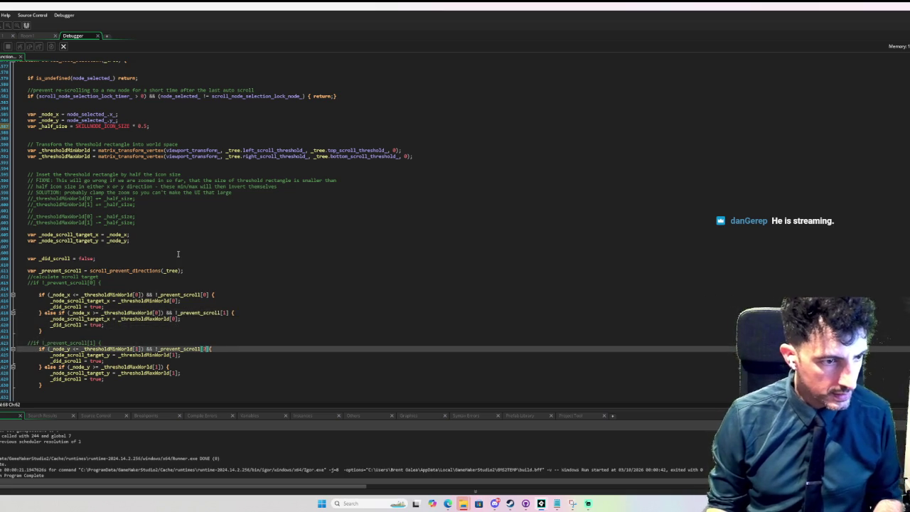
{"action": "key", "text": "Down"}
{"action": "key", "text": "Down"}
{"action": "key", "text": "Down"}
{"action": "key", "text": "End"}
{"action": "key", "text": "Left"}
{"action": "key", "text": "ctrl+v"}
{"action": "key", "text": "Left"}
{"action": "key", "text": "Left"}
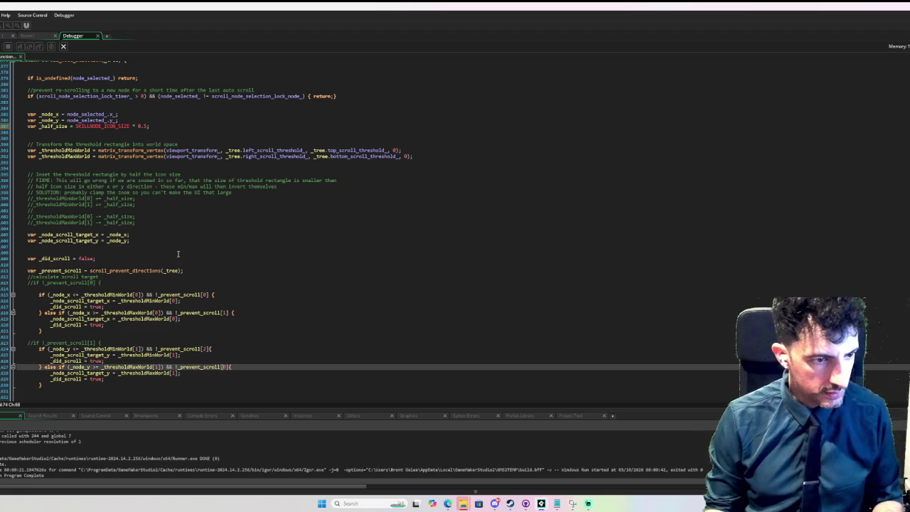
{"action": "key", "text": "BackSpace"}
{"action": "type", "text": "1"}
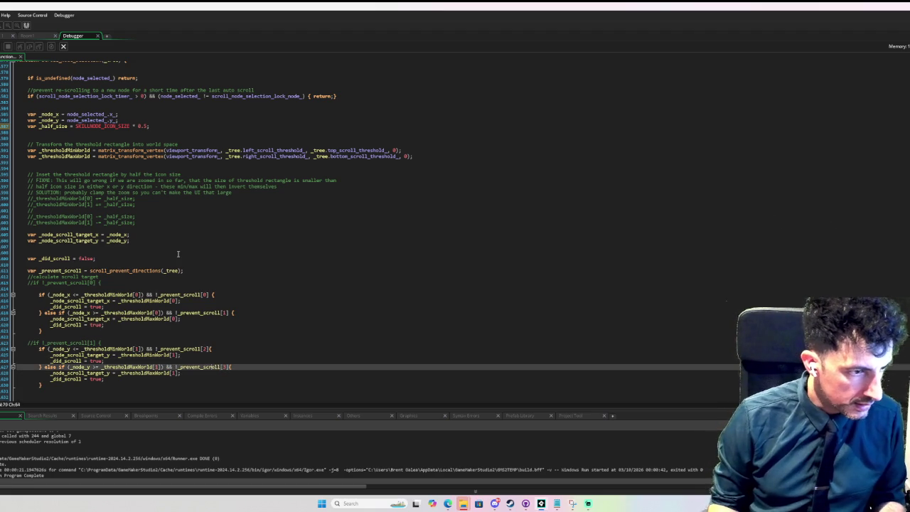
Delete the leftover parentheses on lines 627, 624, 618 and 615
{"action": "key", "text": "BackSpace"}
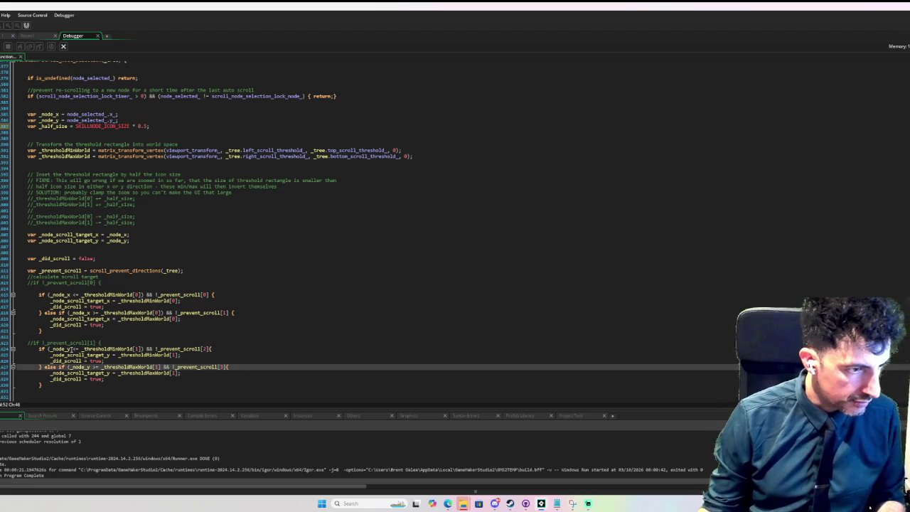
{"action": "key", "text": "BackSpace"}
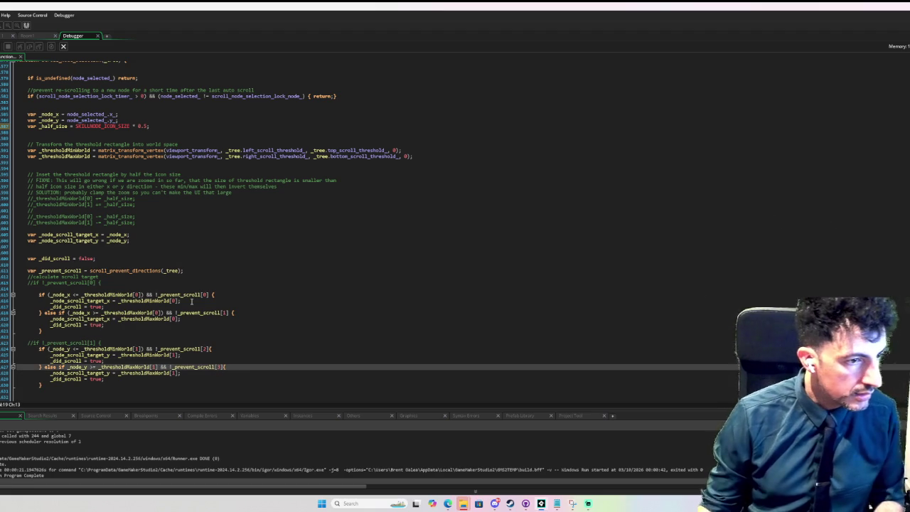
{"action": "left_click", "coordinate": [145, 348]}
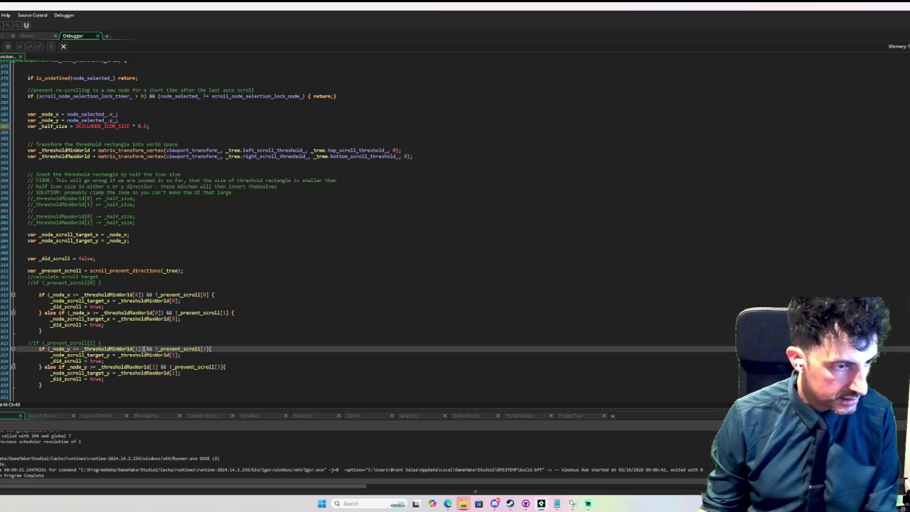
{"action": "key", "text": "BackSpace"}
{"action": "key", "text": "BackSpace"}
{"action": "left_click", "coordinate": [64, 313]}
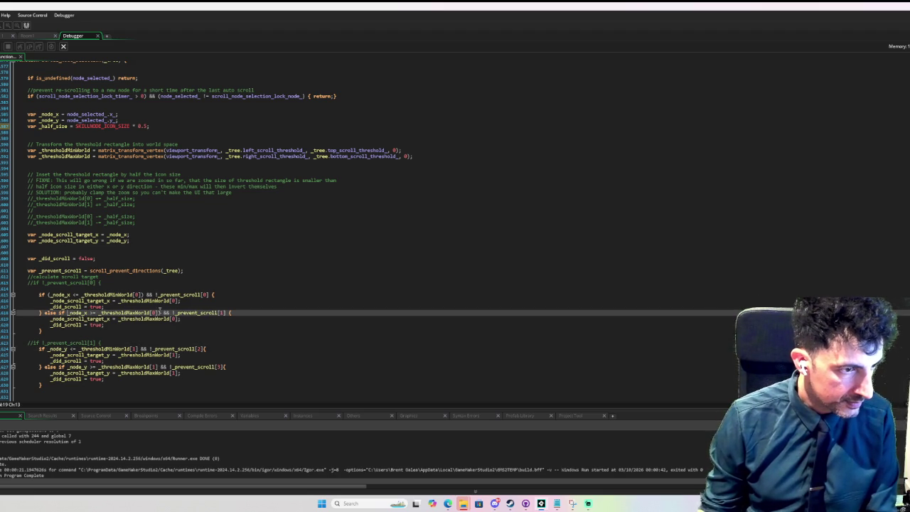
{"action": "left_click", "coordinate": [166, 312]}
{"action": "key", "text": "BackSpace"}
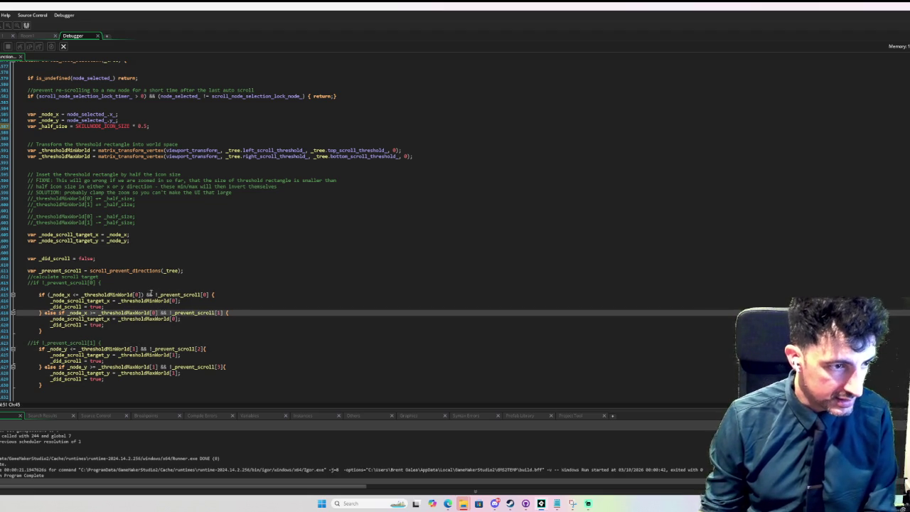
{"action": "left_click", "coordinate": [143, 295]}
{"action": "key", "text": "BackSpace"}
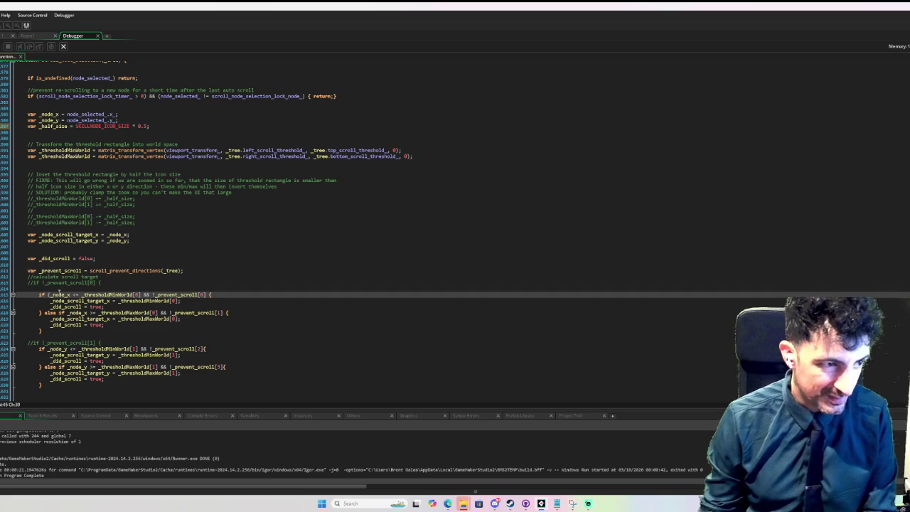
{"action": "left_click", "coordinate": [49, 294]}
{"action": "key", "text": "BackSpace"}
{"action": "left_click", "coordinate": [337, 329]}
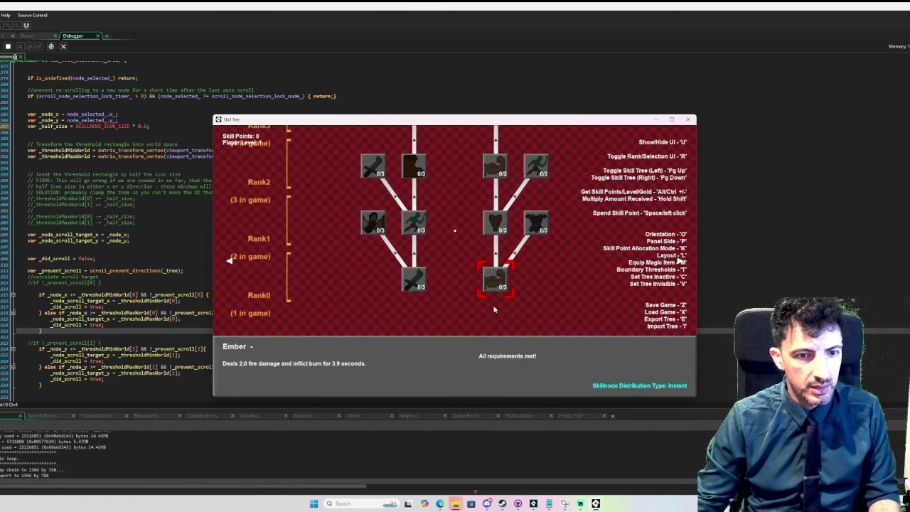
Show boundary thresholds, flip to root-on-top then horizontal layout, test node auto-scroll, and close the game
{"action": "key", "text": "t"}
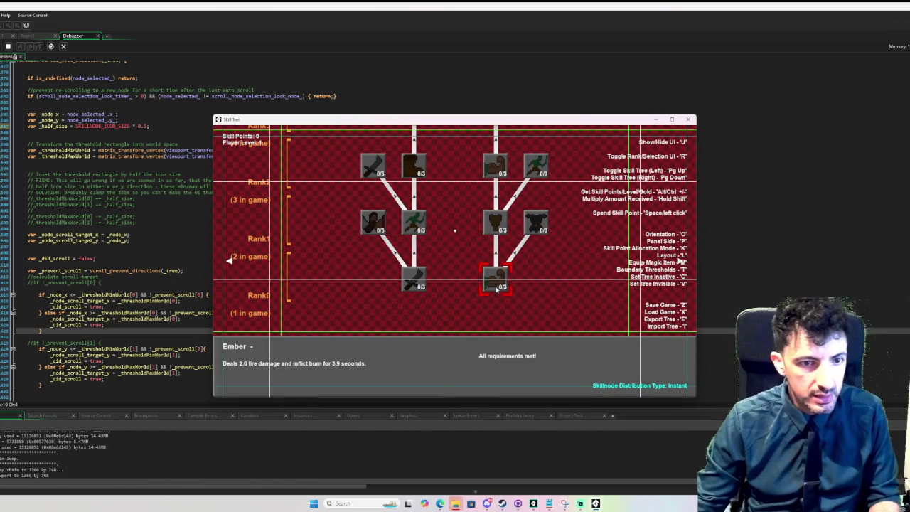
{"action": "key", "text": "o"}
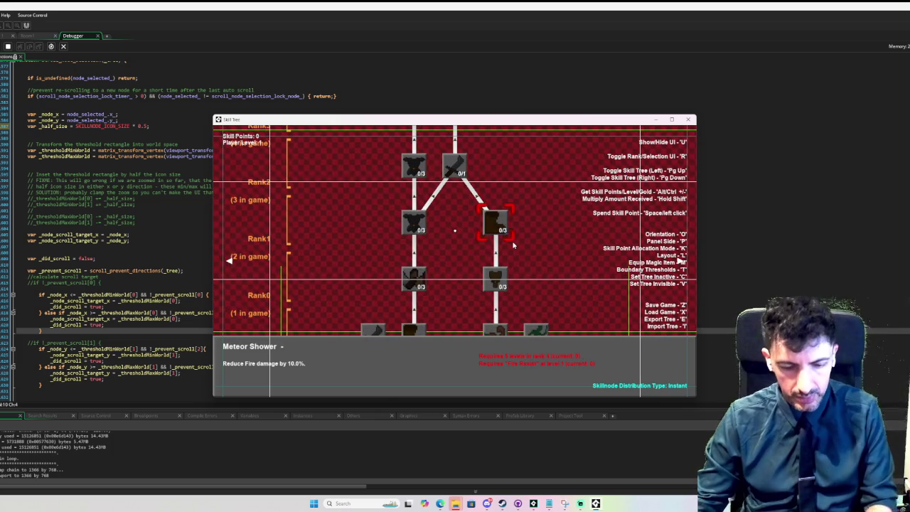
{"action": "key", "text": "o"}
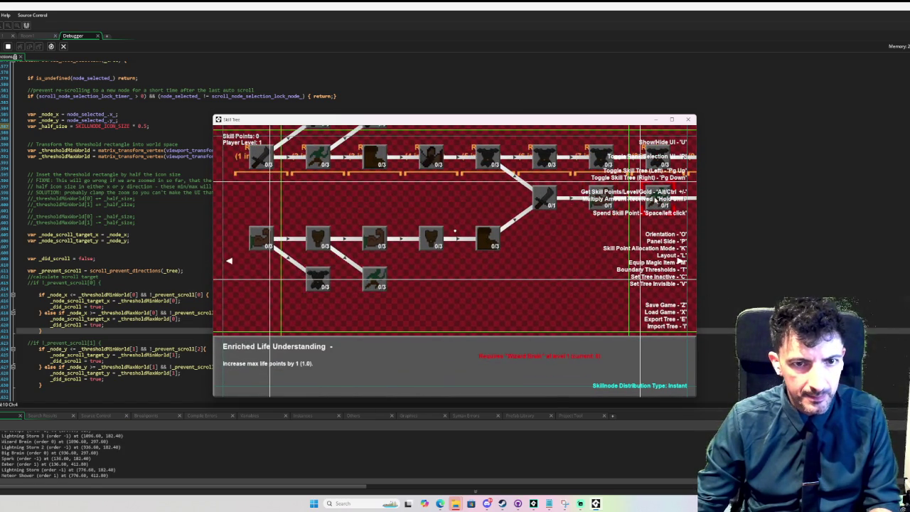
{"action": "mouse_move", "coordinate": [693, 195]}
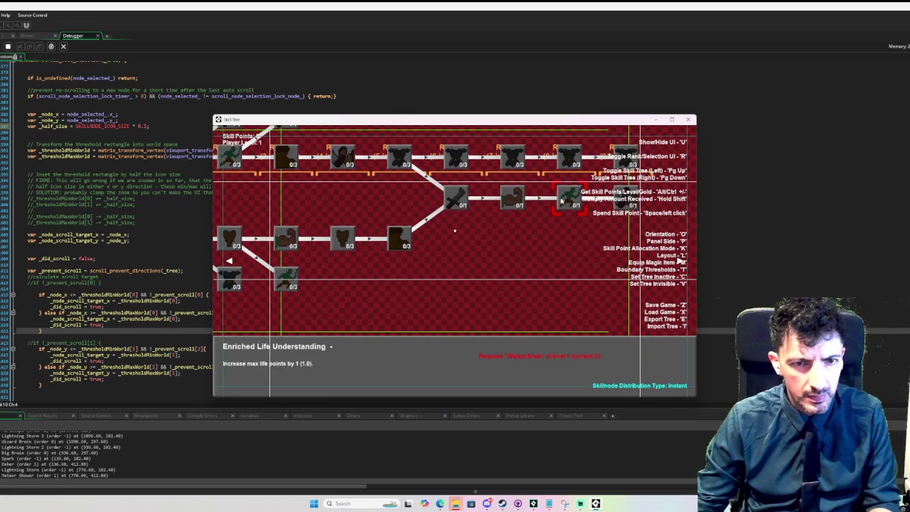
{"action": "mouse_move", "coordinate": [235, 236]}
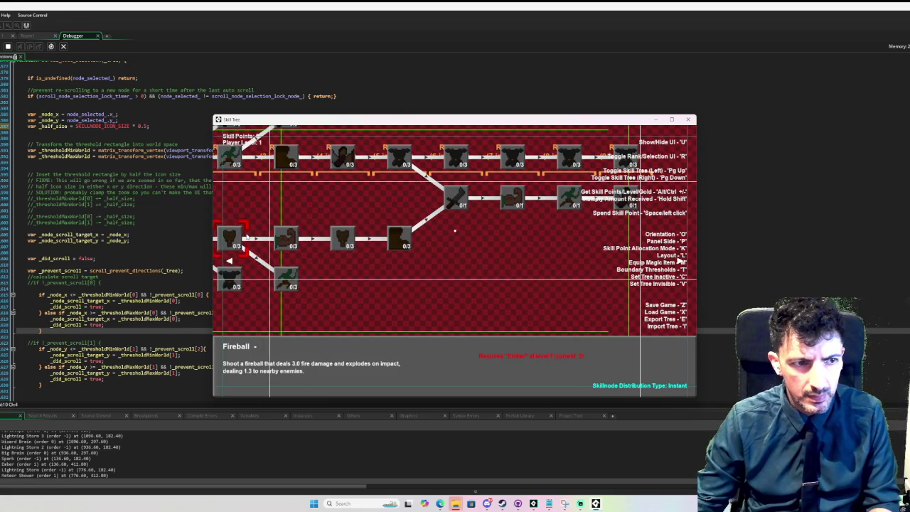
{"action": "mouse_move", "coordinate": [283, 237]}
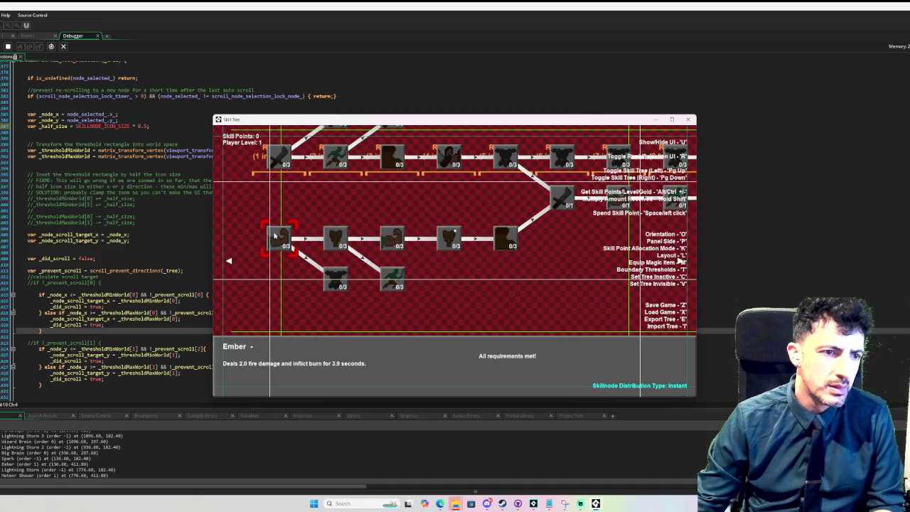
{"action": "mouse_move", "coordinate": [281, 157]}
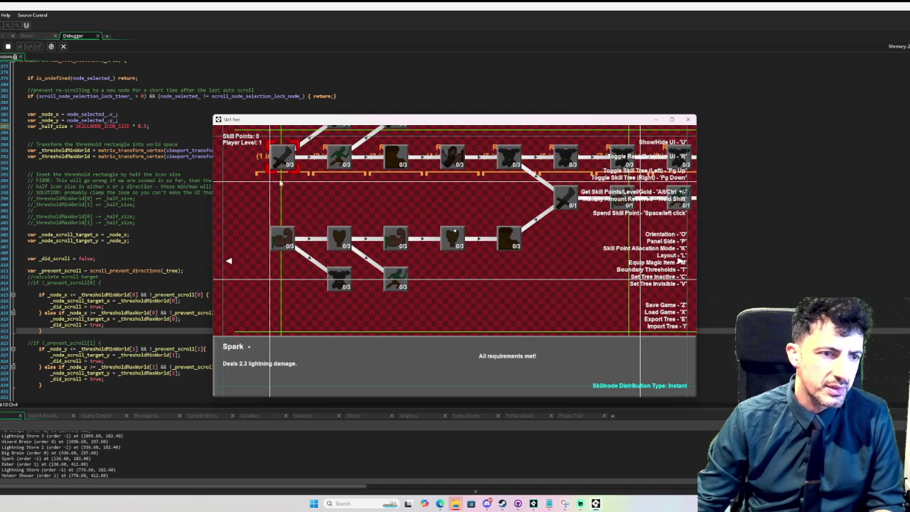
{"action": "mouse_move", "coordinate": [477, 240]}
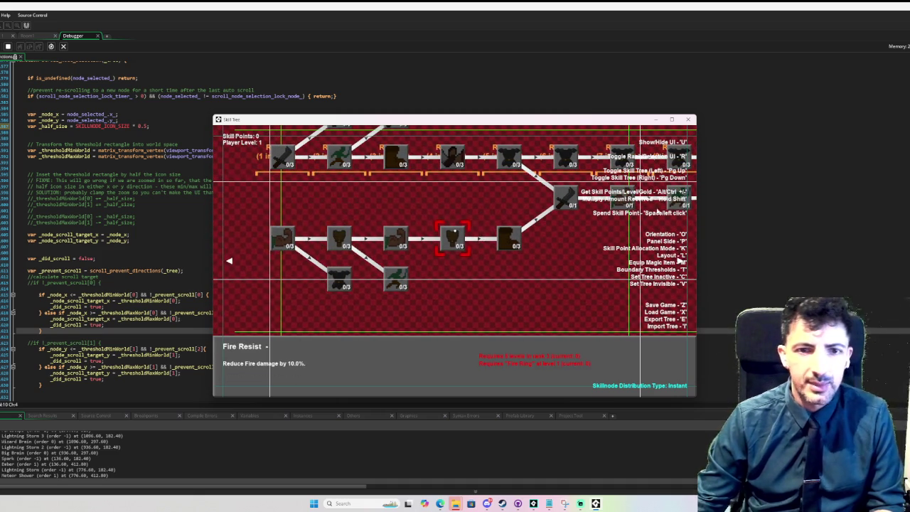
{"action": "key", "text": "Escape"}
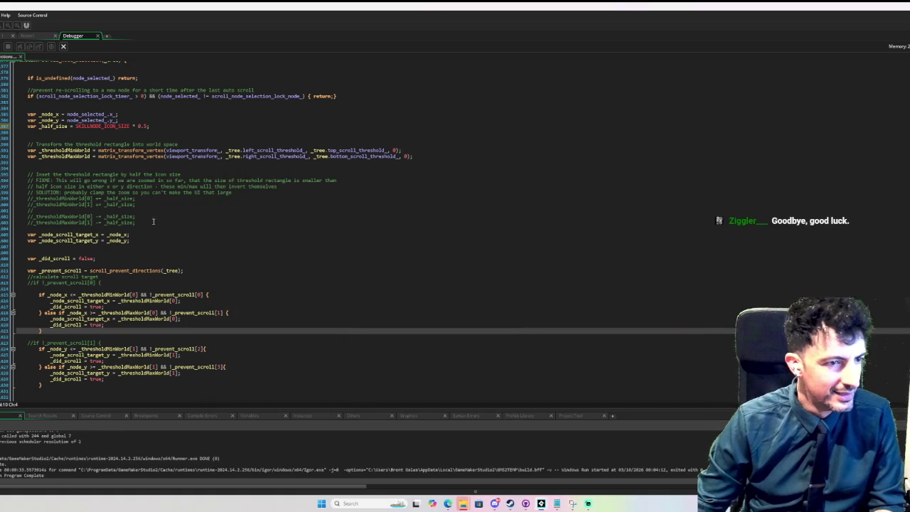
Undo the !_prevent_scroll threshold conditions and comment out the 'var _prevent_scroll' declaration with //
{"action": "left_click", "coordinate": [271, 273]}
{"action": "key", "text": "Down"}
{"action": "key", "text": "Down"}
{"action": "key", "text": "Down"}
{"action": "type", "text": "])"}
{"action": "key", "text": "Down"}
{"action": "key", "text": "Down"}
{"action": "key", "text": "ctrl+z"}
{"action": "key", "text": "ctrl+z"}
{"action": "key", "text": "ctrl+z"}
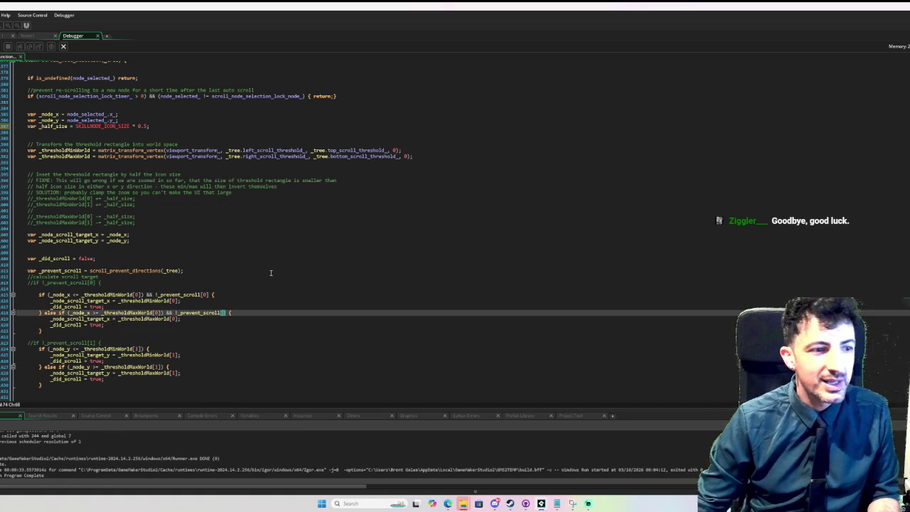
{"action": "key", "text": "ctrl+z"}
{"action": "key", "text": "ctrl+z"}
{"action": "key", "text": "ctrl+z"}
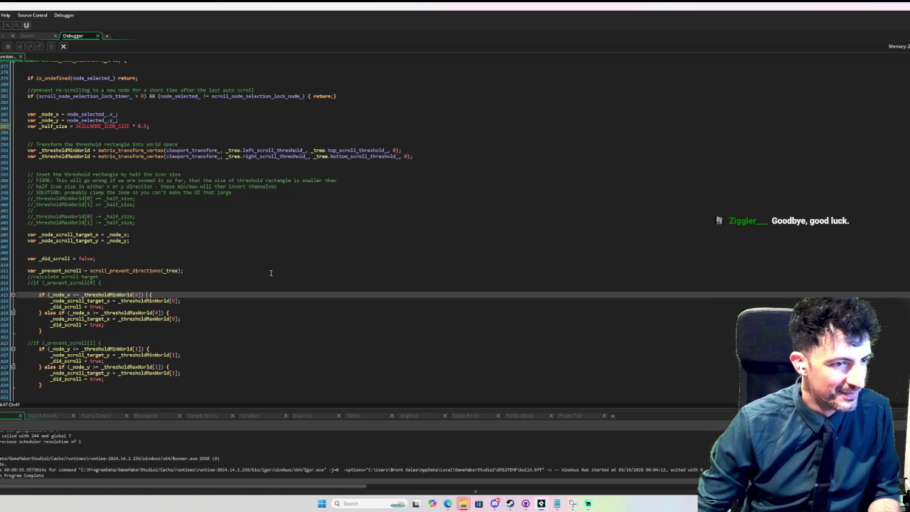
{"action": "left_click", "coordinate": [28, 270]}
{"action": "type", "text": "//"}
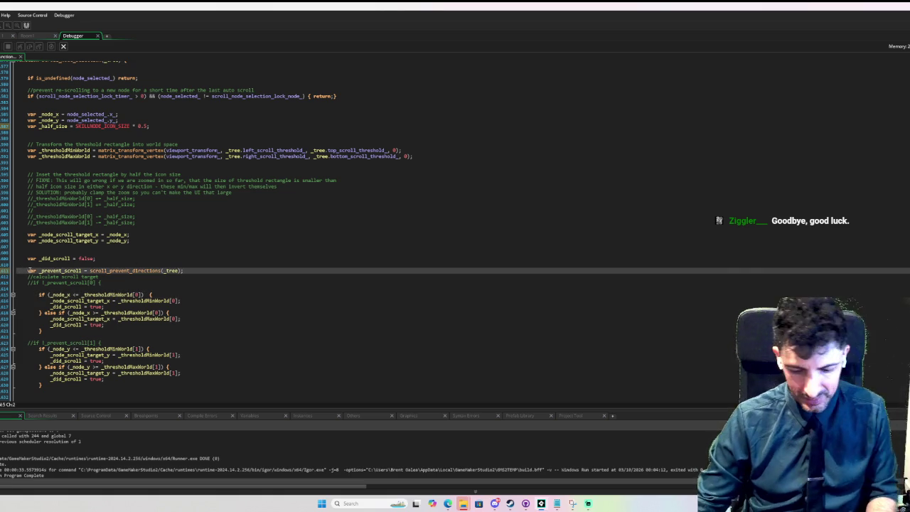